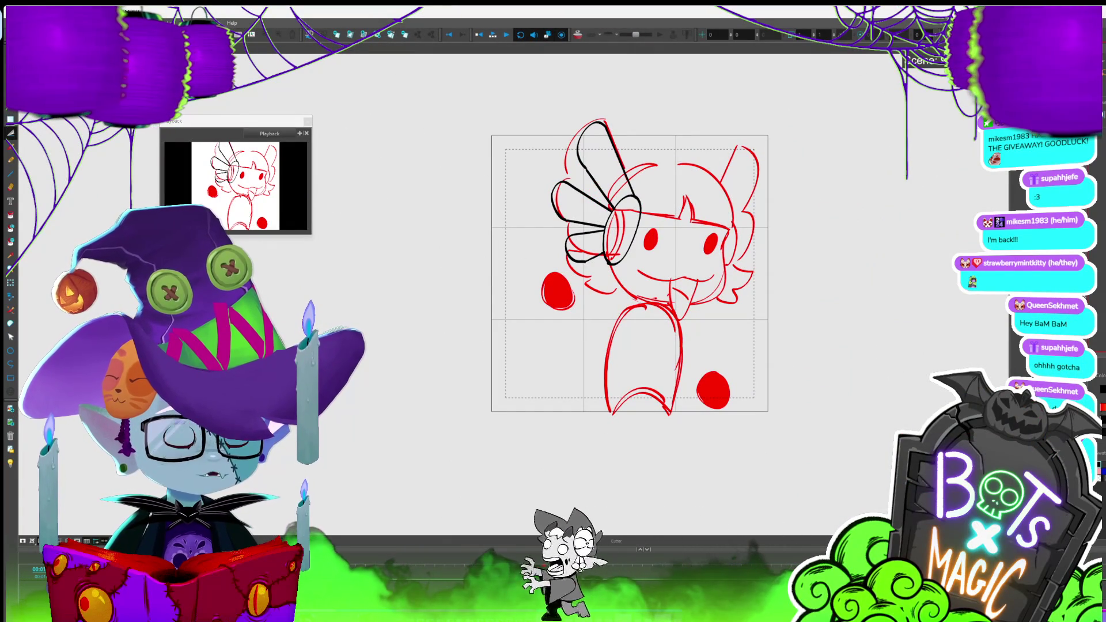
- Ink the outer edge of the right ear in black with the Brush, then save the project
{"action": "left_click_drag", "start_coordinate": [630, 273], "coordinate": [611, 291]}
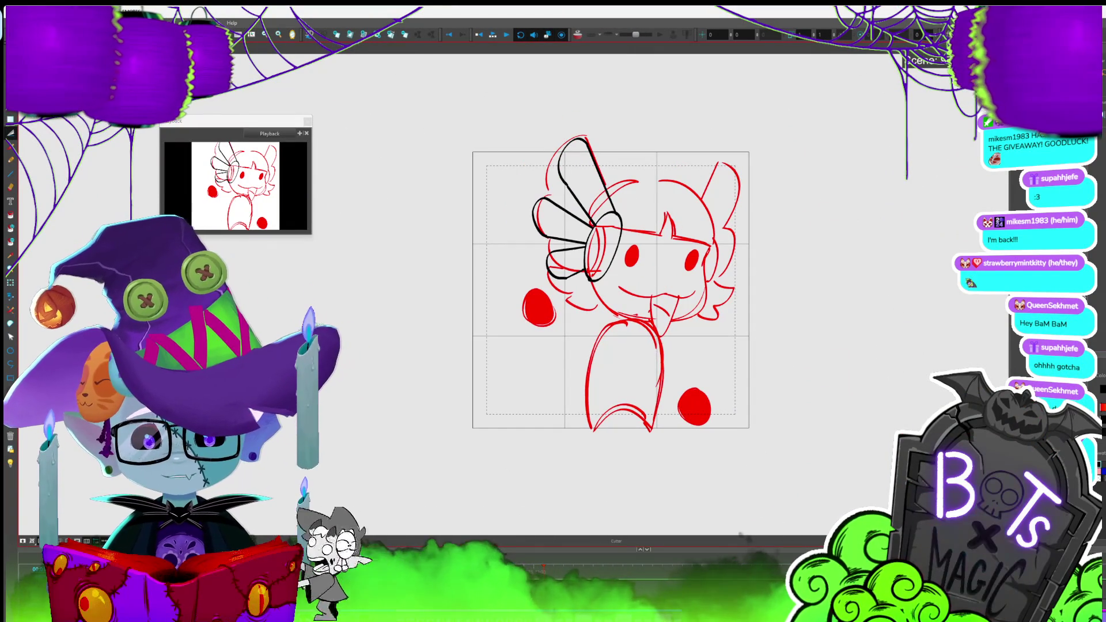
{"action": "key", "text": "alt+b"}
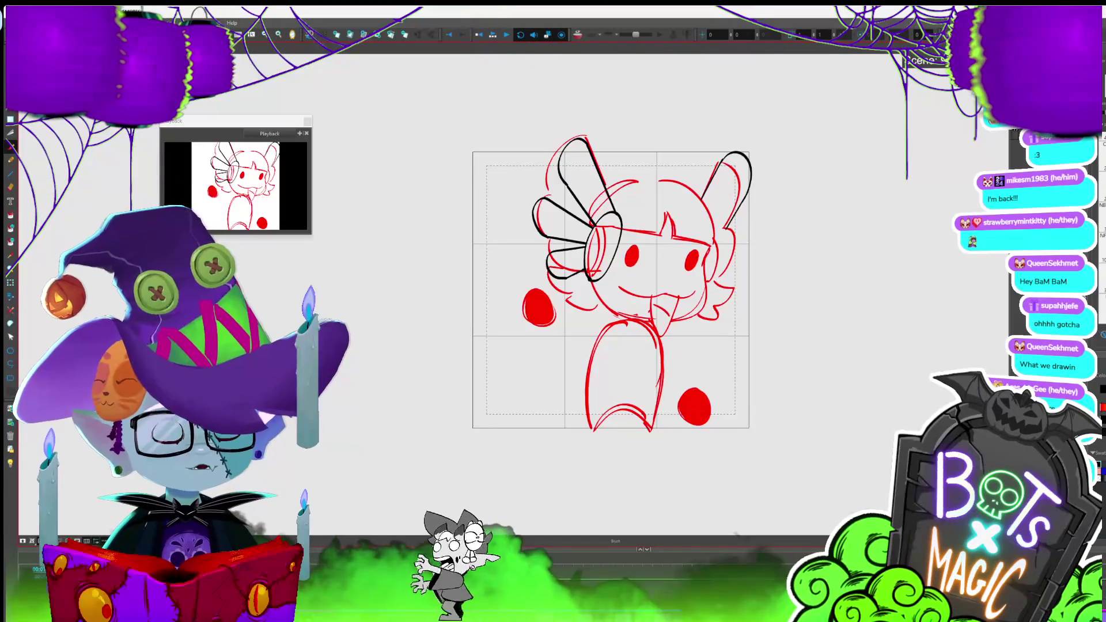
{"action": "key", "text": "ctrl+s"}
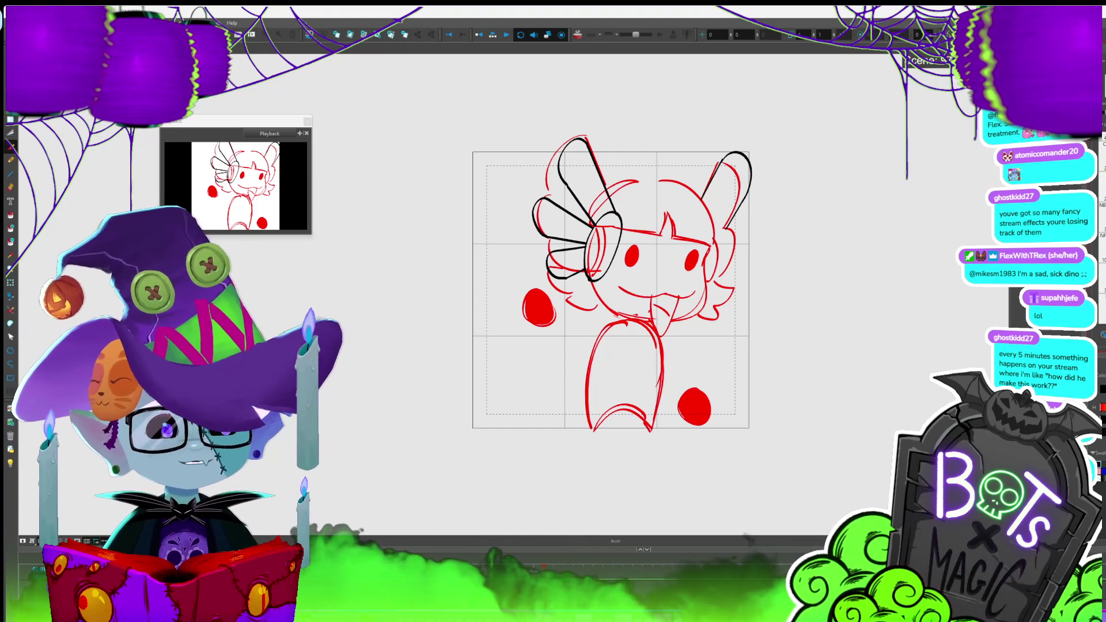
- Close the right ear's inner left edge in black, then lasso the ear strokes to check them
{"action": "mouse_move", "coordinate": [810, 313]}
{"action": "left_mouse_down"}
{"action": "mouse_move", "coordinate": [854, 302]}
{"action": "mouse_move", "coordinate": [790, 302]}
{"action": "left_mouse_up"}
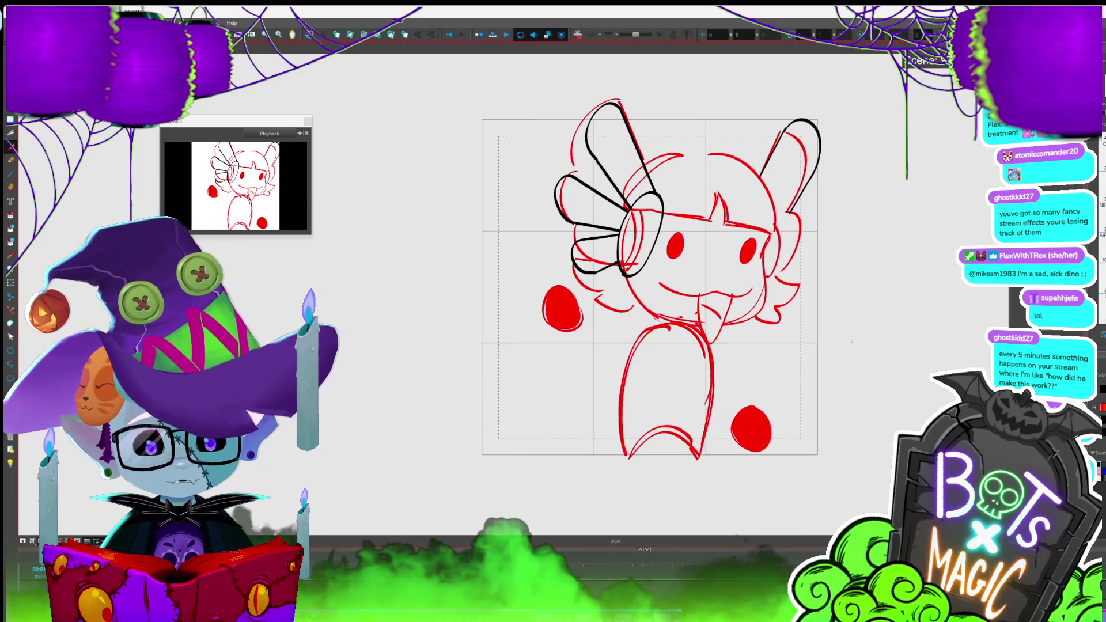
{"action": "scroll", "coordinate": [844, 442], "scroll_direction": "up", "scroll_amount": 2}
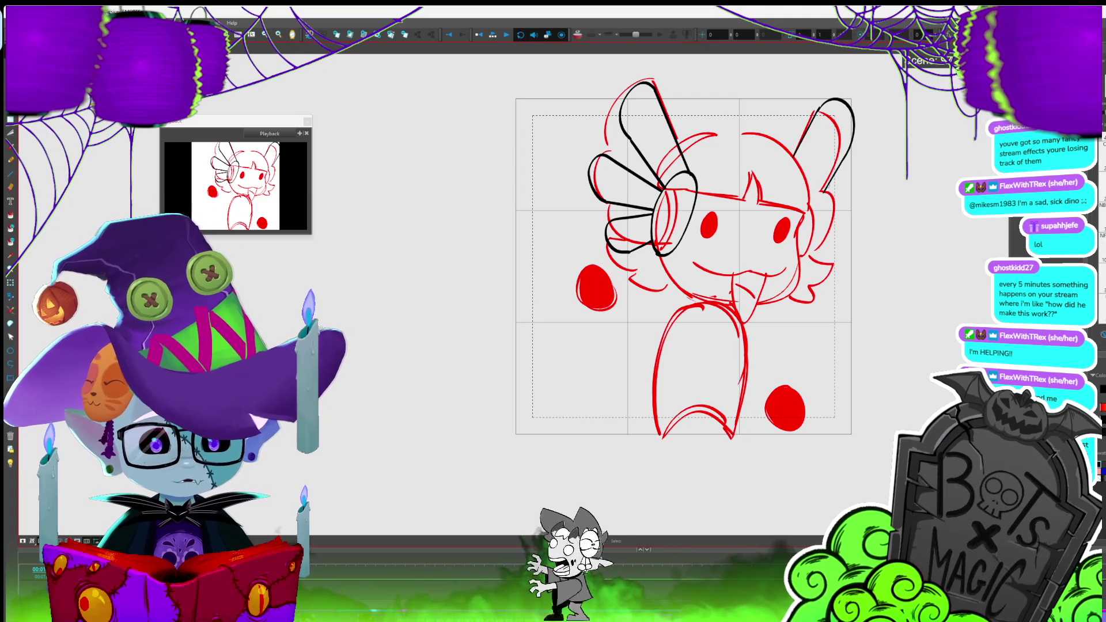
{"action": "left_click_drag", "start_coordinate": [795, 153], "coordinate": [811, 212]}
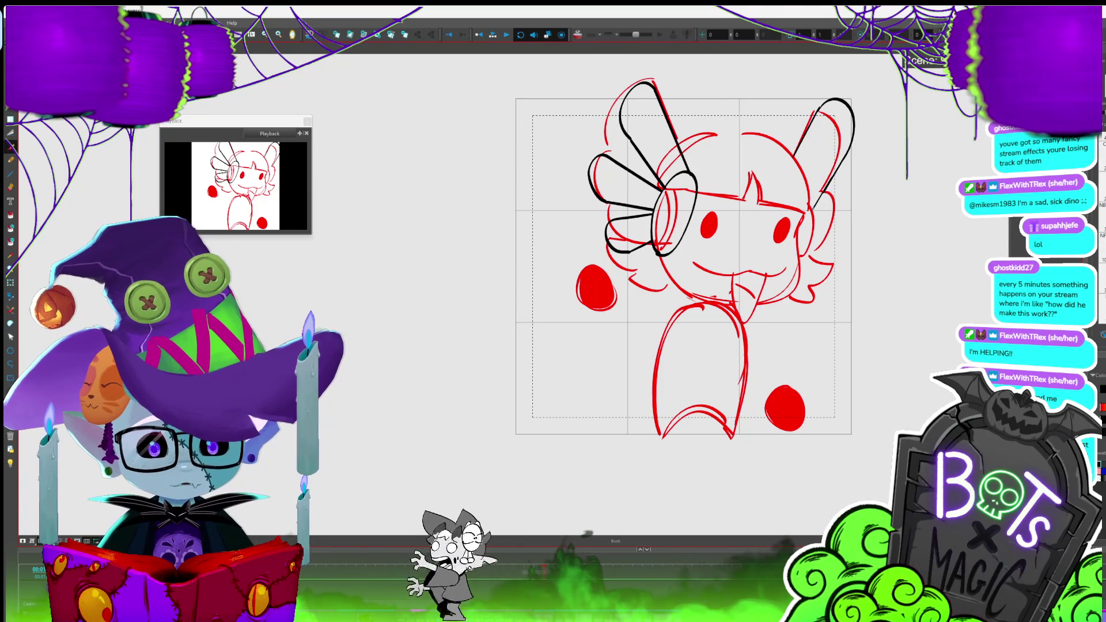
{"action": "key", "text": "alt+s"}
{"action": "left_click_drag", "start_coordinate": [830, 101], "coordinate": [839, 85]}
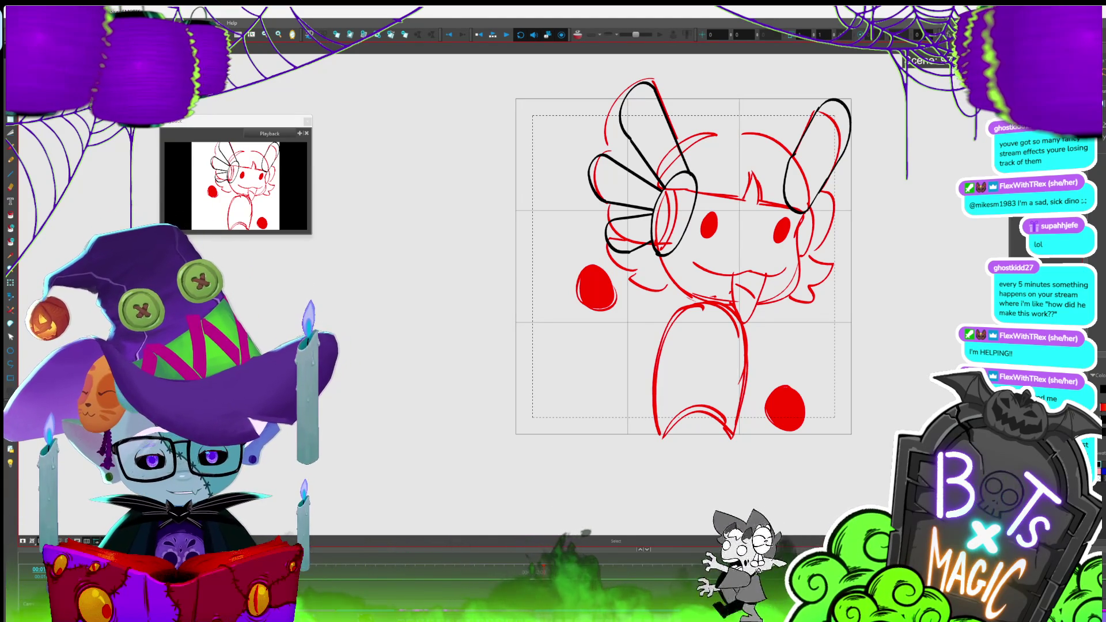
- Draw a black fin line on the right earmuff and compare its strokes with the left earmuff
{"action": "mouse_move", "coordinate": [805, 209]}
{"action": "left_mouse_down"}
{"action": "mouse_move", "coordinate": [853, 188]}
{"action": "mouse_move", "coordinate": [860, 196]}
{"action": "mouse_move", "coordinate": [800, 228]}
{"action": "mouse_move", "coordinate": [844, 235]}
{"action": "left_mouse_up"}
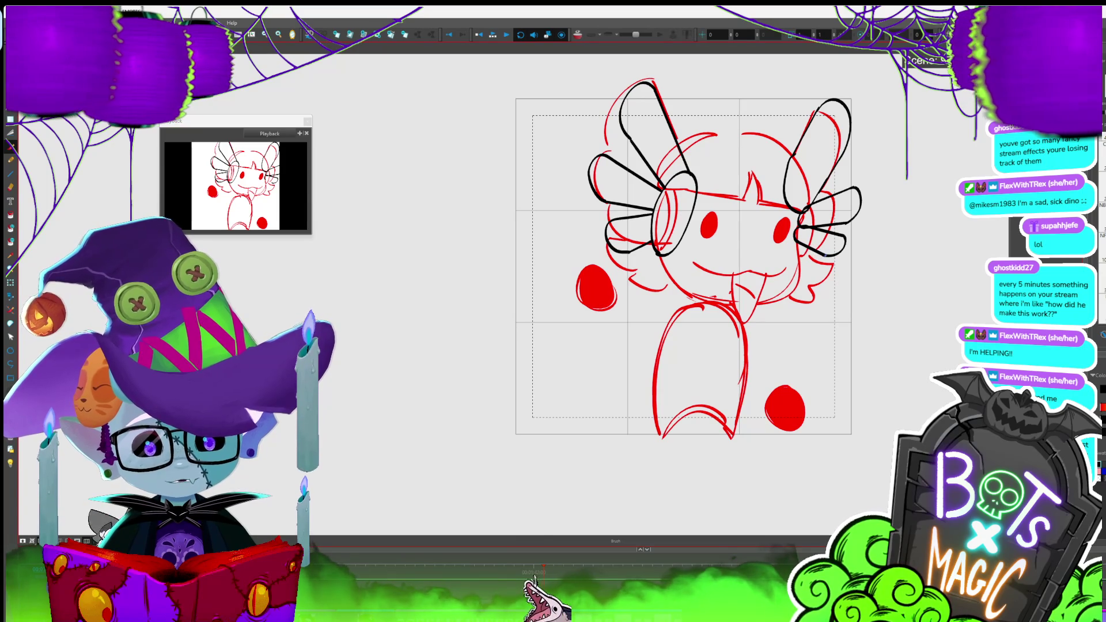
{"action": "key", "text": "alt+s"}
{"action": "left_click", "coordinate": [840, 249]}
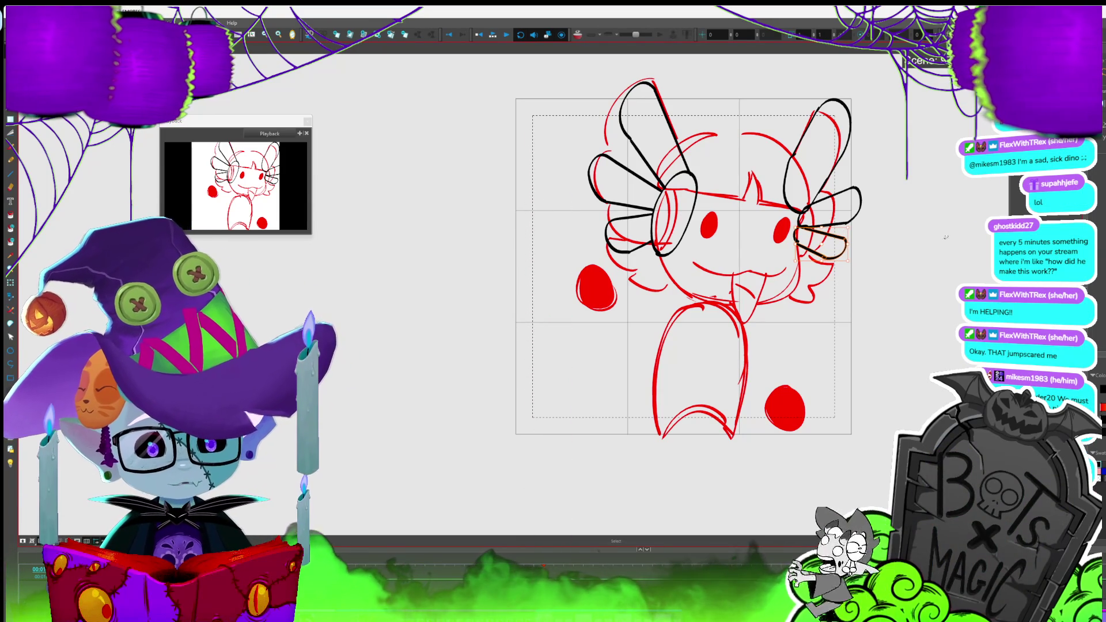
{"action": "left_click", "coordinate": [689, 174]}
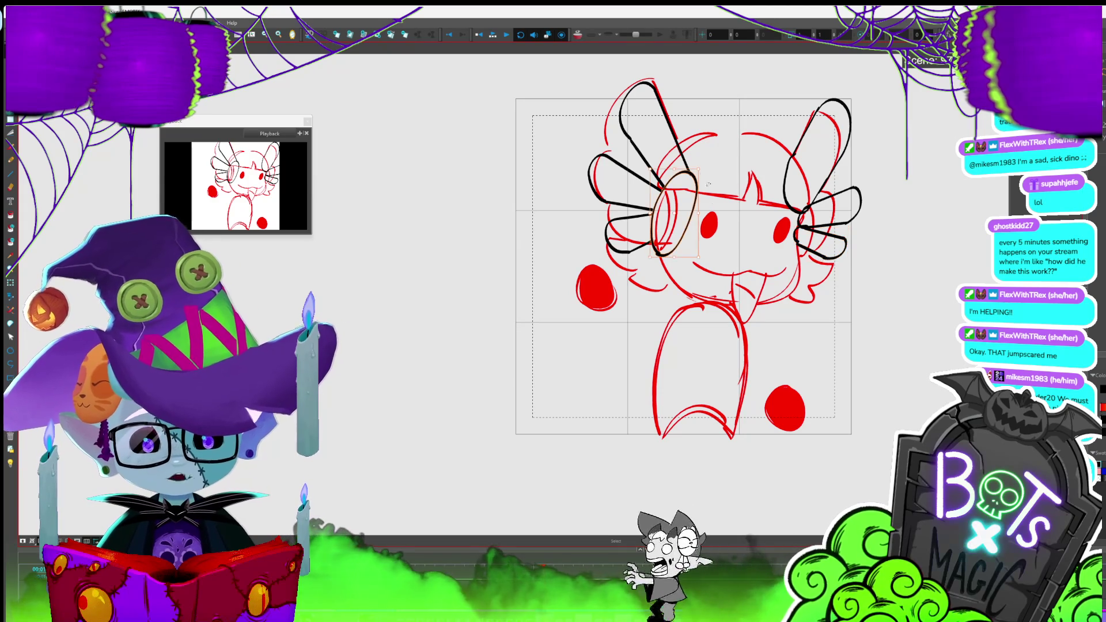
{"action": "left_click", "coordinate": [675, 209]}
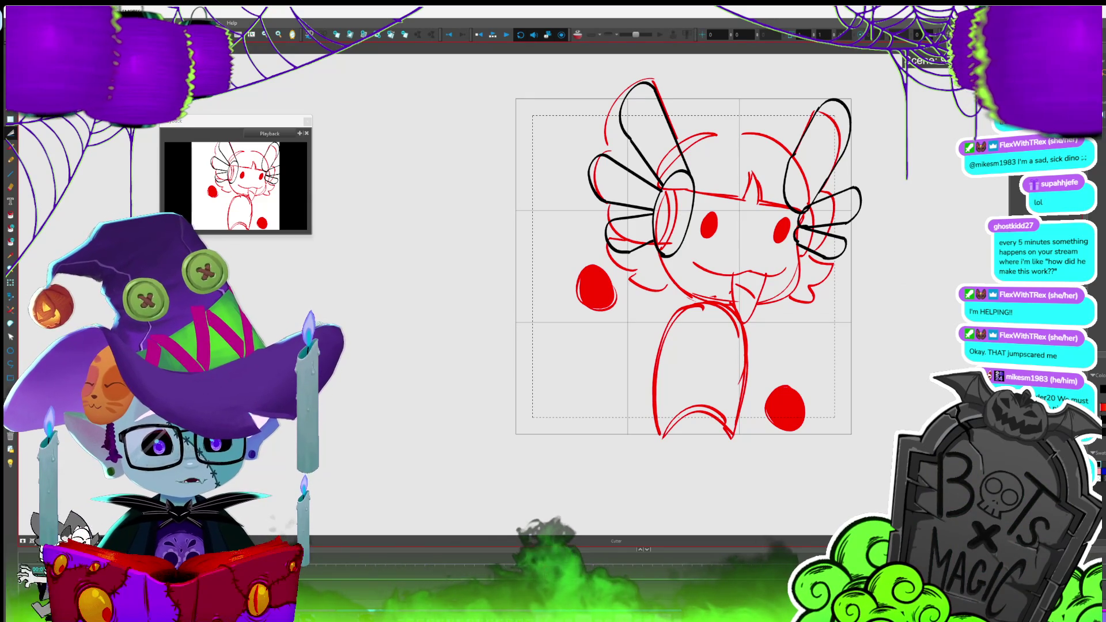
- Ink the head-top arc in black toward the right curl, then enable the Light Table
{"action": "left_click_drag", "start_coordinate": [772, 86], "coordinate": [881, 293]}
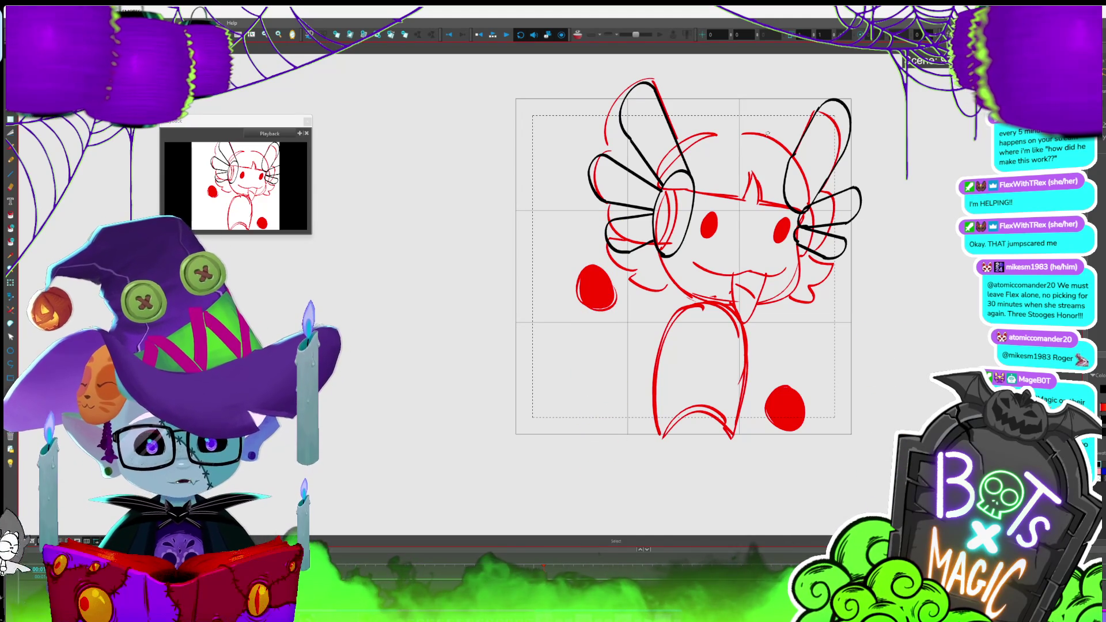
{"action": "key", "text": "alt+b"}
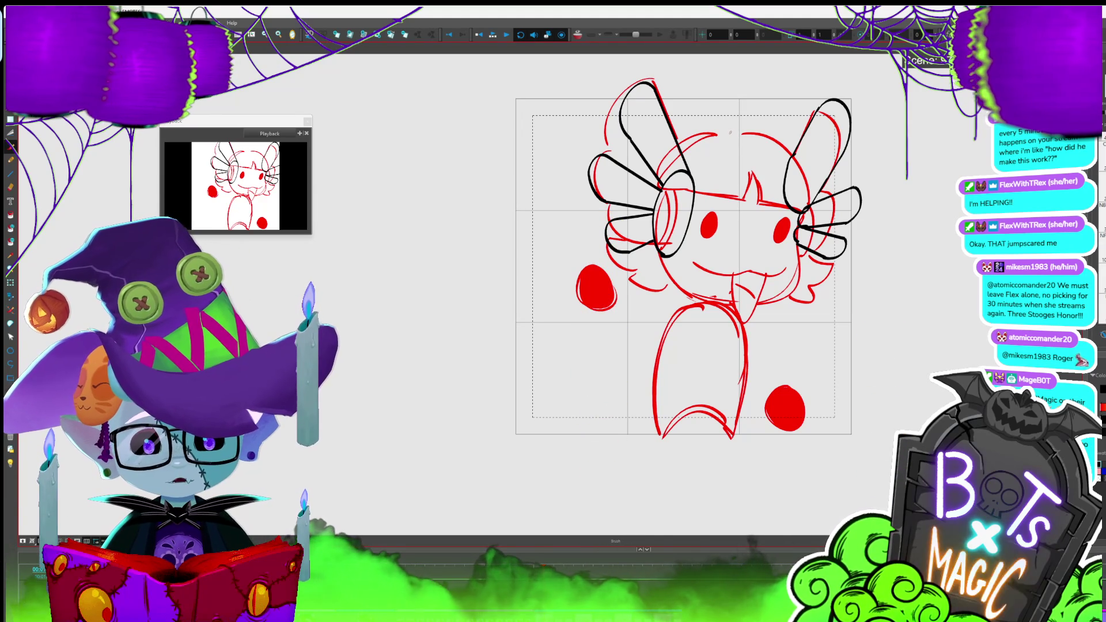
{"action": "left_click_drag", "start_coordinate": [732, 133], "coordinate": [699, 136]}
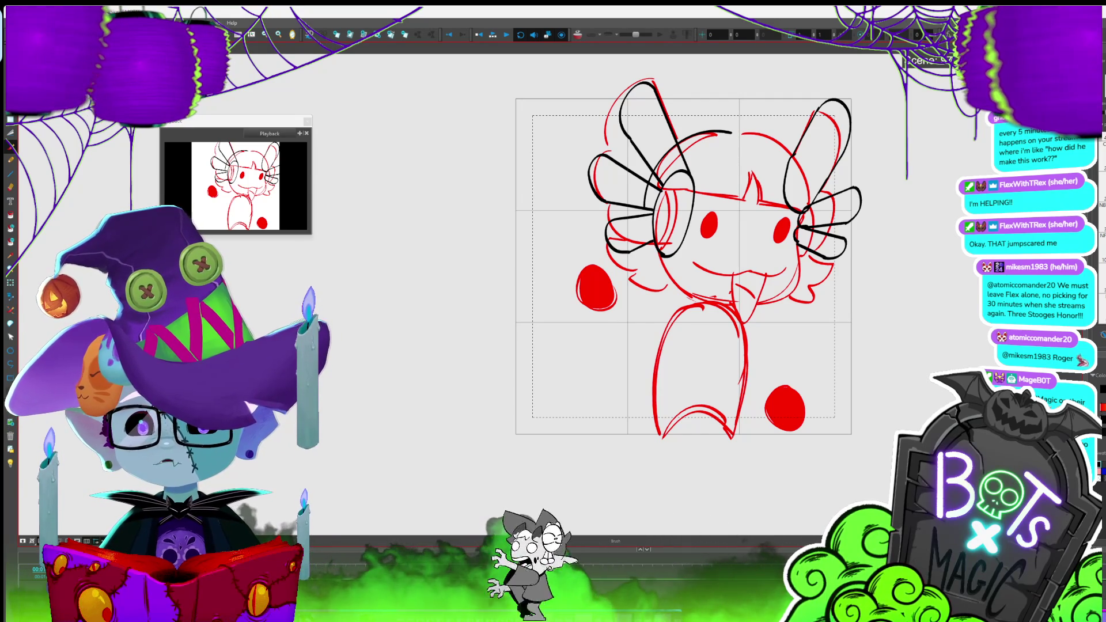
{"action": "left_click_drag", "start_coordinate": [735, 133], "coordinate": [783, 144]}
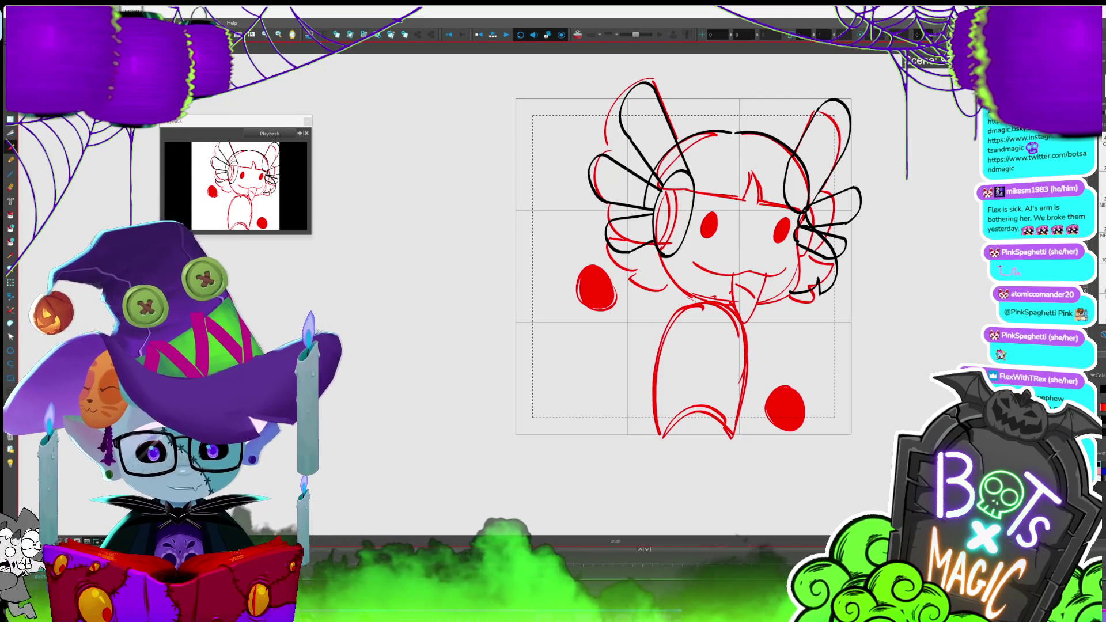
{"action": "left_click", "coordinate": [11, 463]}
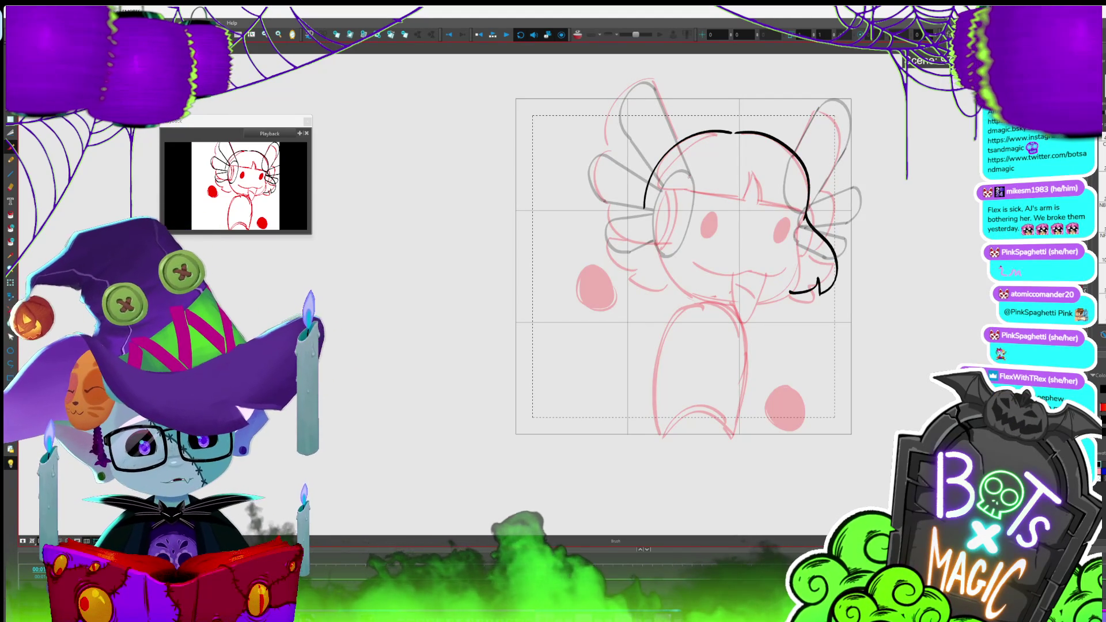
- Ink the left side of the hair down to its curl, plus its inner edge
{"action": "left_click_drag", "start_coordinate": [634, 222], "coordinate": [683, 291]}
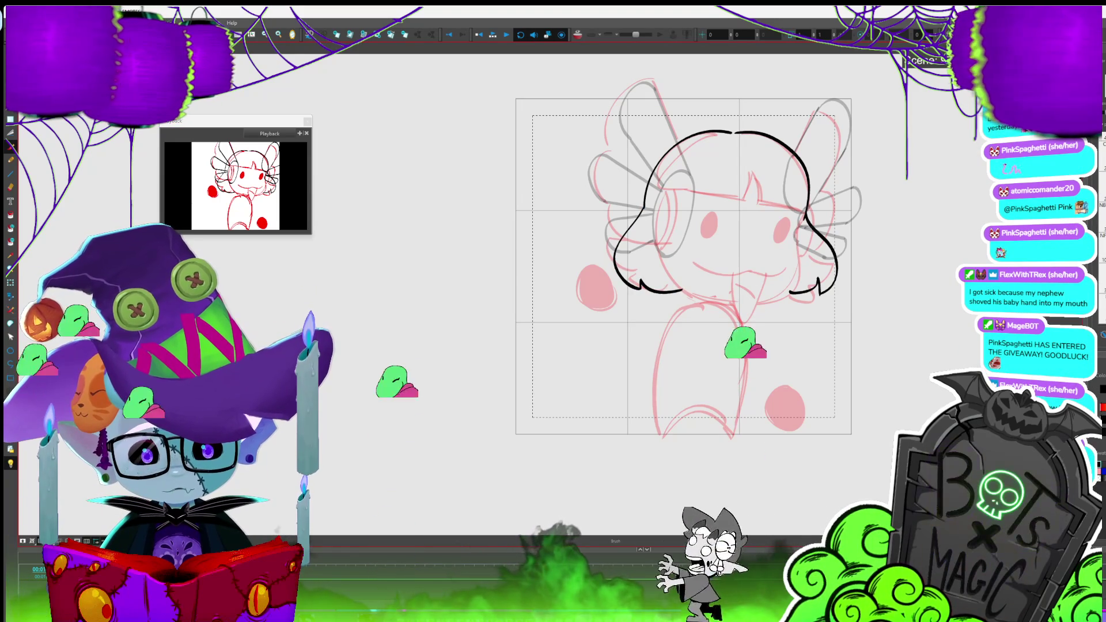
{"action": "left_click_drag", "start_coordinate": [692, 193], "coordinate": [673, 271]}
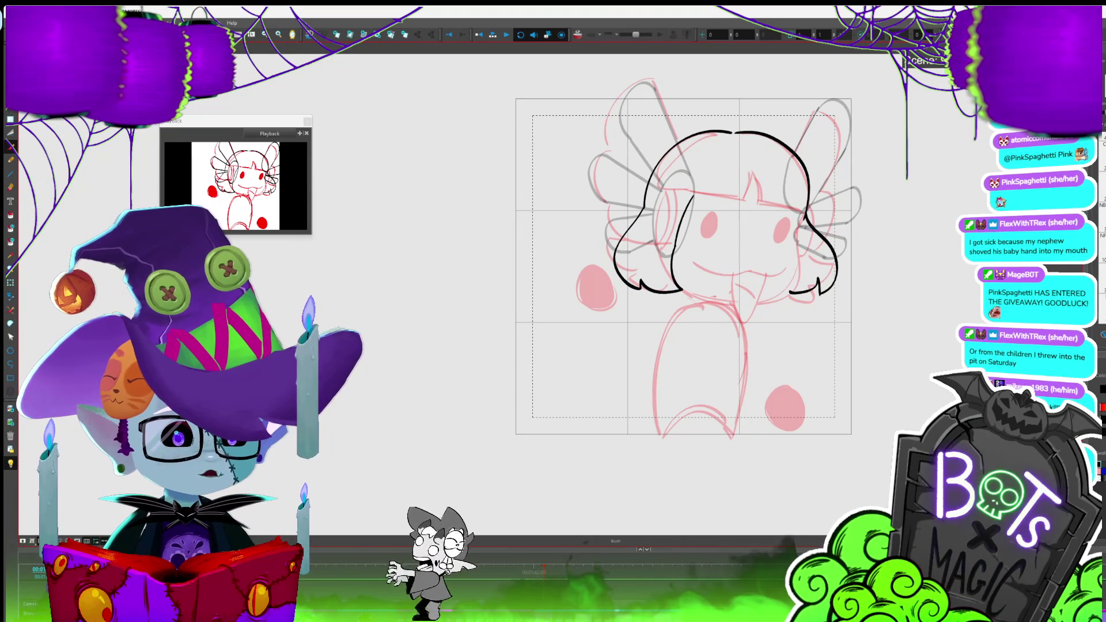
{"action": "key", "text": "alt+s"}
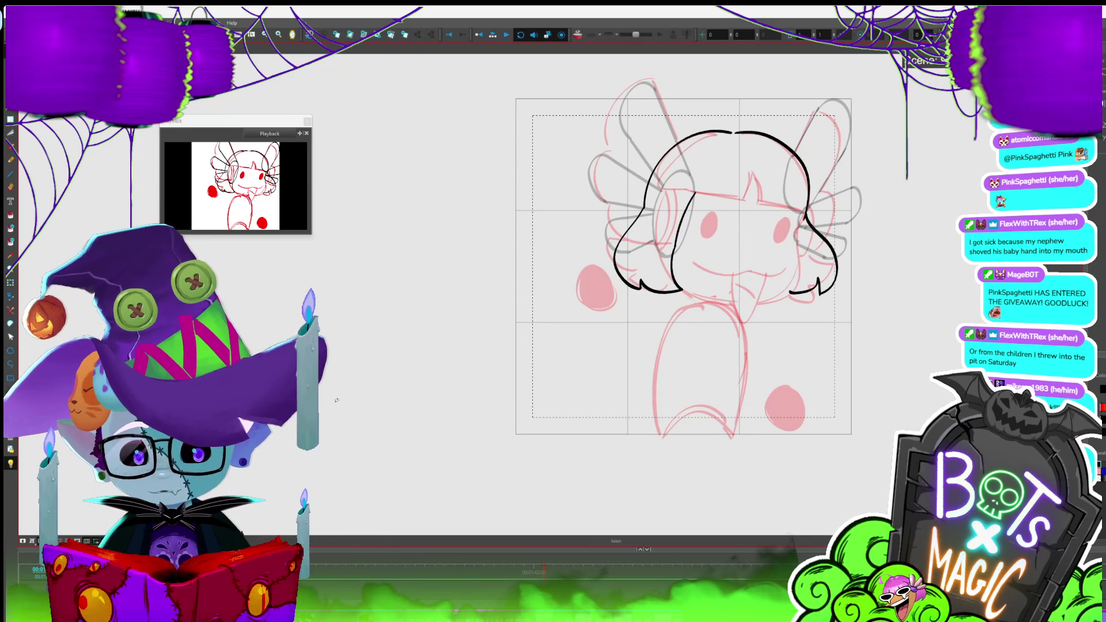
{"action": "key", "text": "alt+b"}
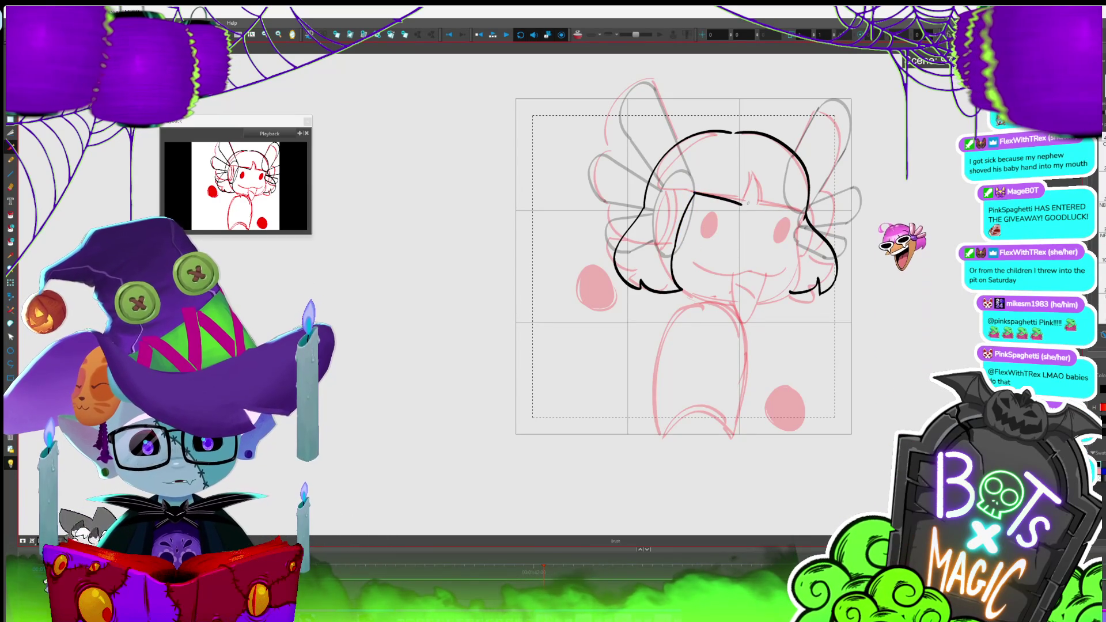
- Draw the bangs line across the forehead with two pointed strands, then check the short stroke beside them
{"action": "left_click_drag", "start_coordinate": [689, 194], "coordinate": [738, 204]}
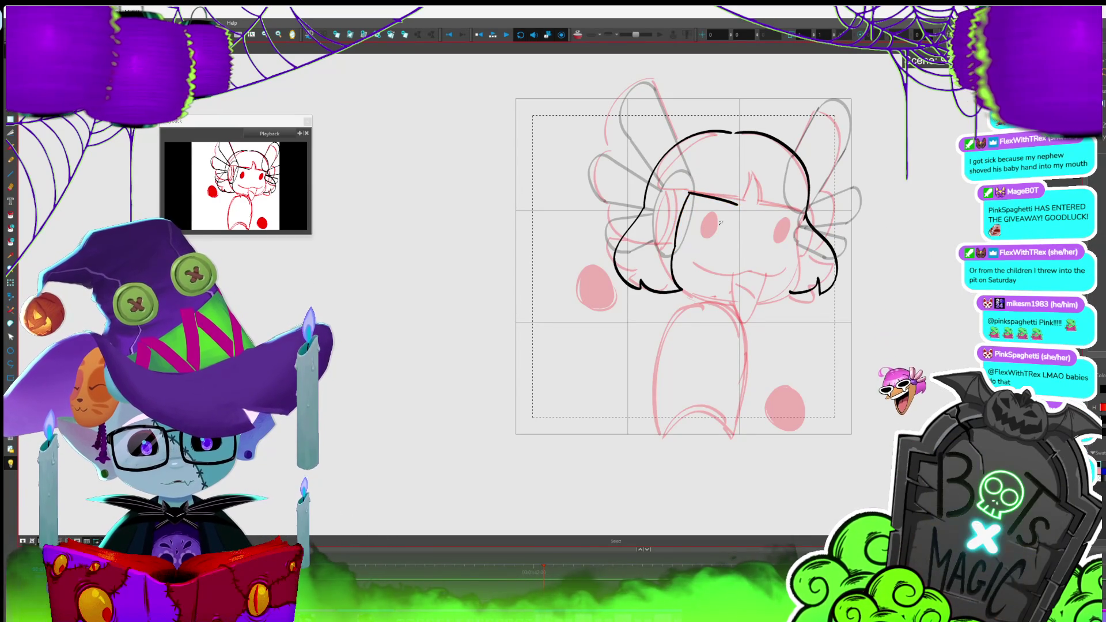
{"action": "left_click", "coordinate": [734, 197]}
{"action": "key", "text": "alt+b"}
{"action": "left_click_drag", "start_coordinate": [740, 199], "coordinate": [776, 205]}
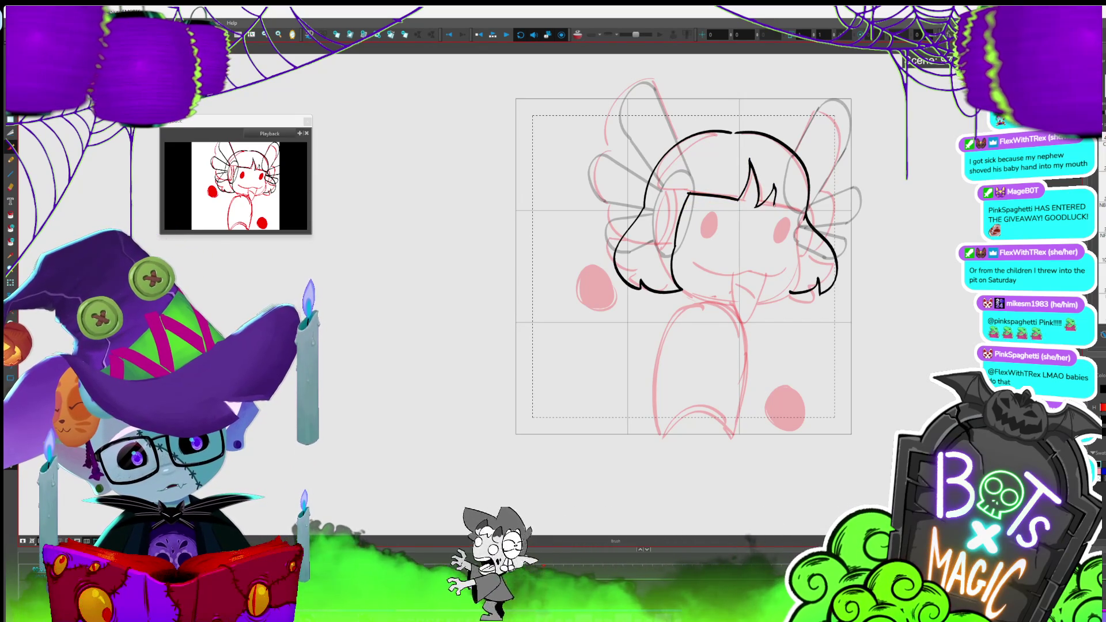
{"action": "mouse_move", "coordinate": [757, 205]}
{"action": "left_mouse_down"}
{"action": "mouse_move", "coordinate": [778, 188]}
{"action": "mouse_move", "coordinate": [806, 212]}
{"action": "left_mouse_up"}
{"action": "key", "text": "alt+s"}
{"action": "left_click", "coordinate": [806, 215]}
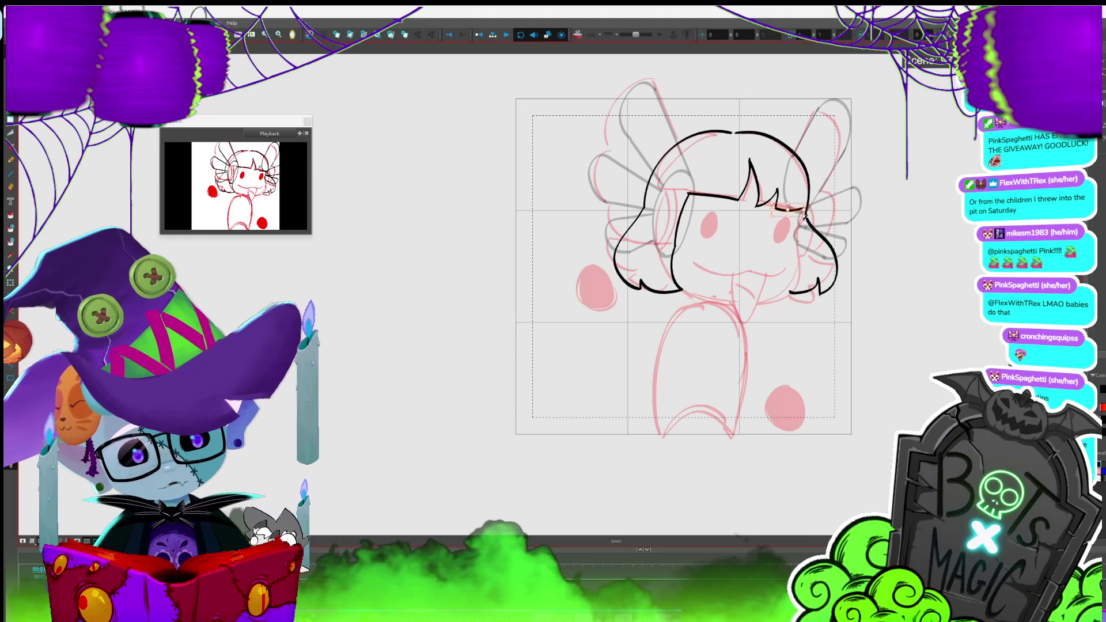
{"action": "left_click", "coordinate": [806, 235]}
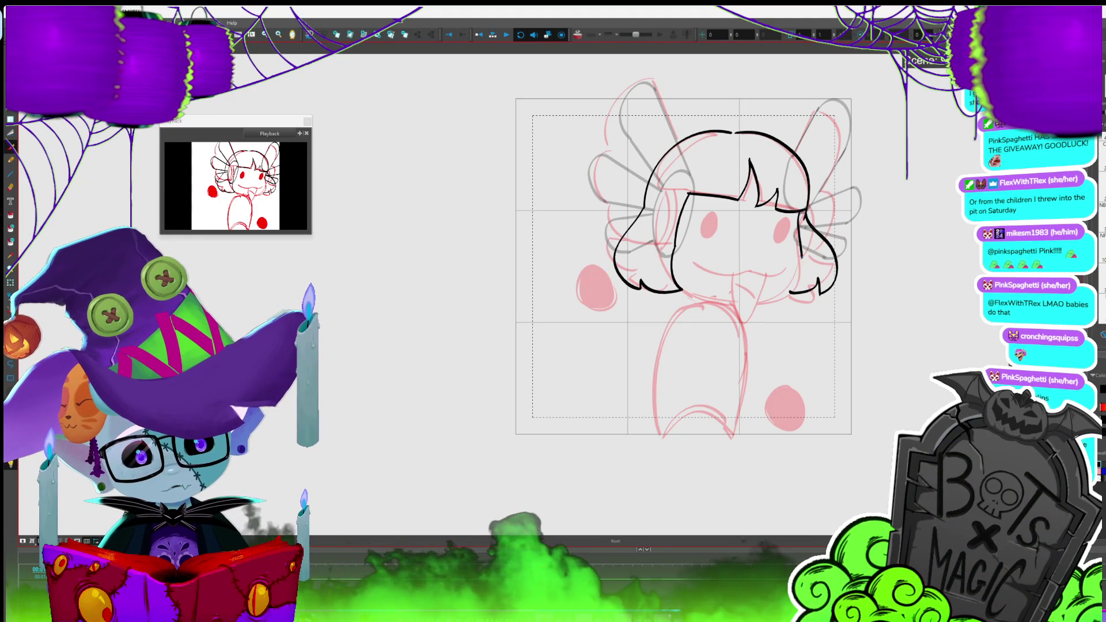
{"action": "key", "text": "alt+s"}
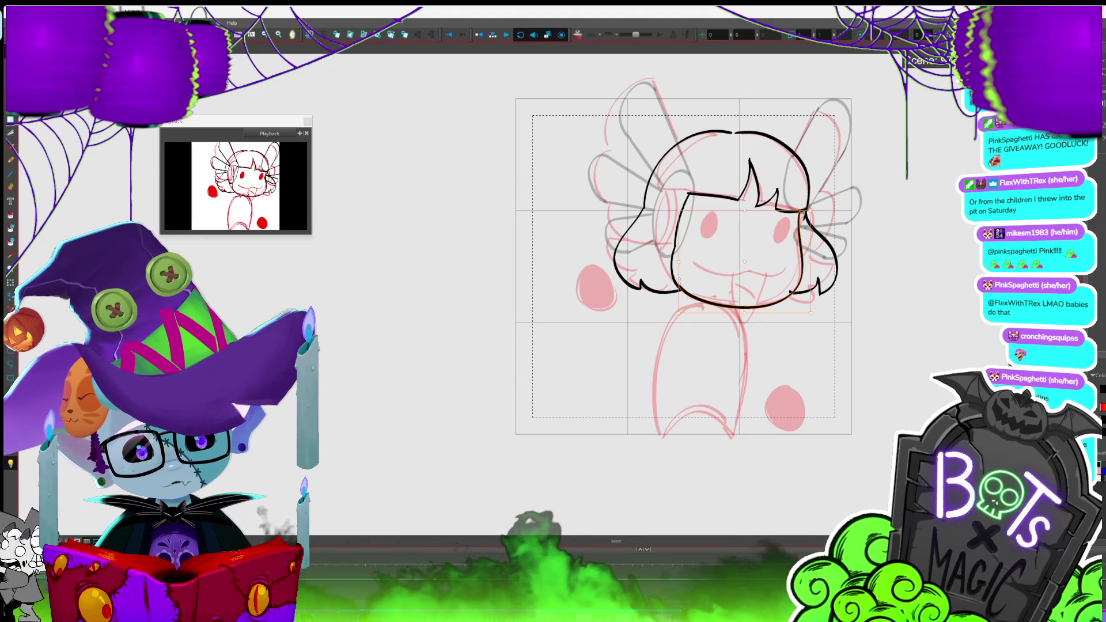
- Zoom in on the face and clear the selection so the left eye can be inked
{"action": "left_click", "coordinate": [675, 261]}
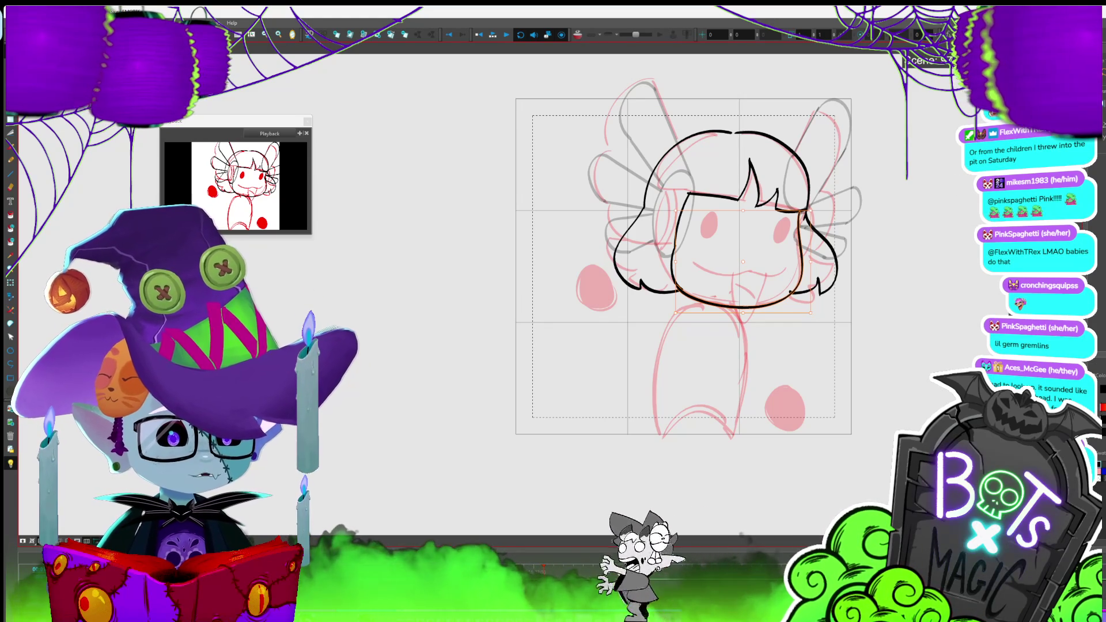
{"action": "scroll", "coordinate": [657, 265], "scroll_direction": "up", "scroll_amount": 1}
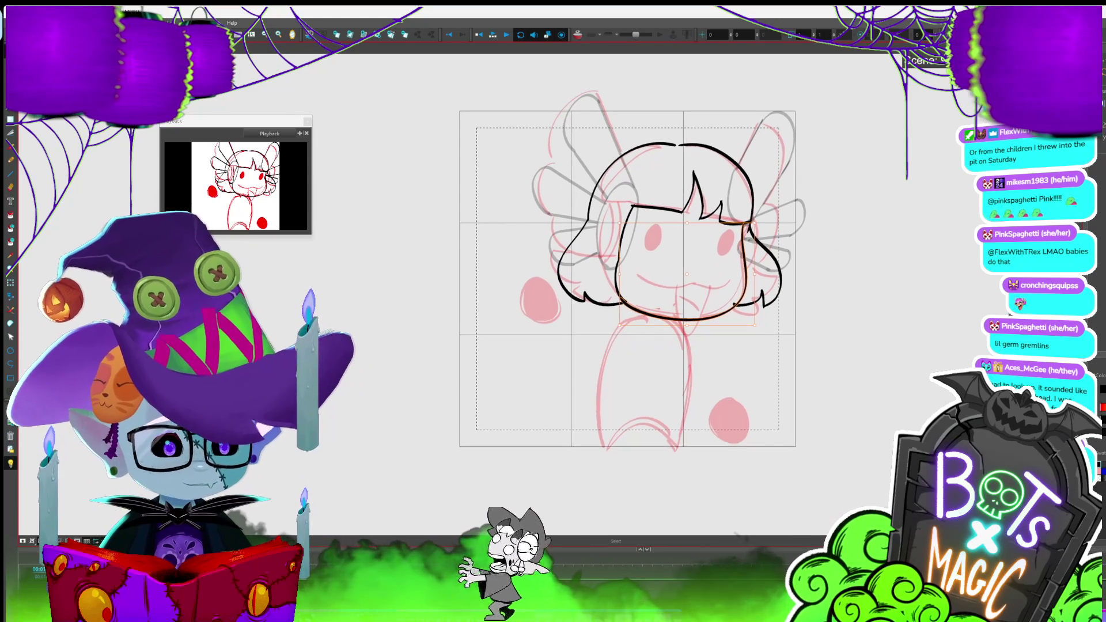
{"action": "left_click", "coordinate": [868, 180]}
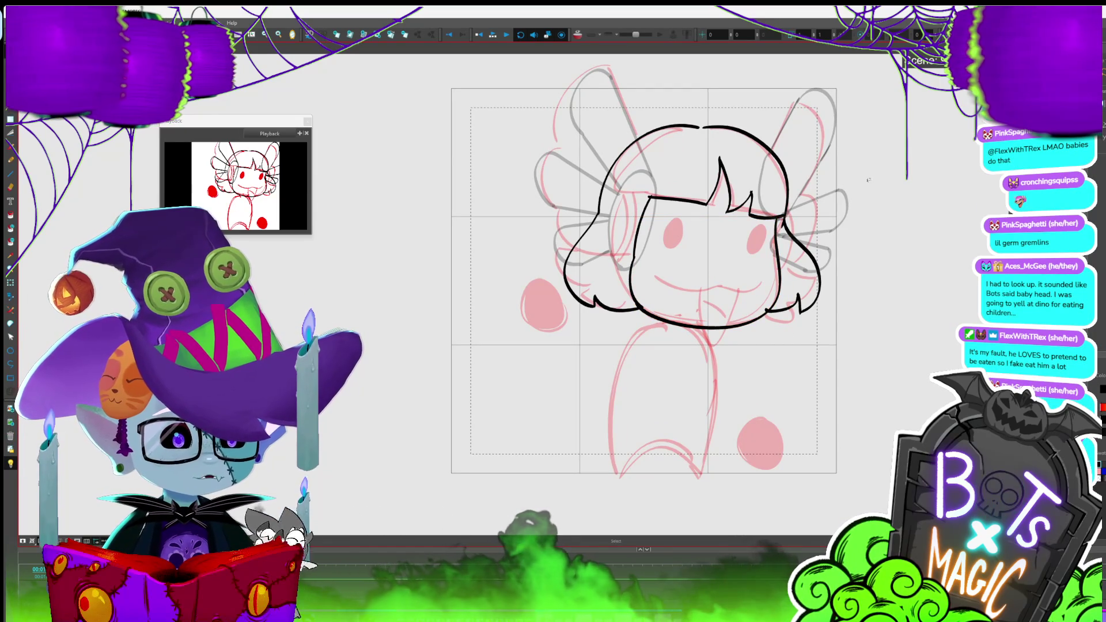
{"action": "key", "text": "alt+b"}
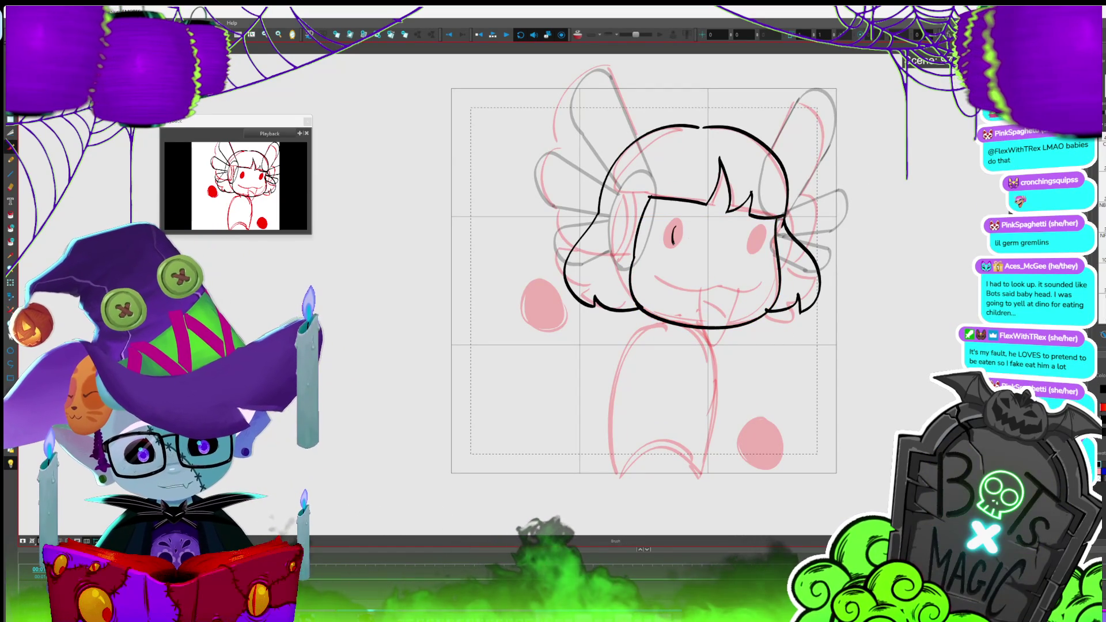
- Draw the left eye as an oval and fill it solid black
{"action": "left_click_drag", "start_coordinate": [674, 228], "coordinate": [675, 243]}
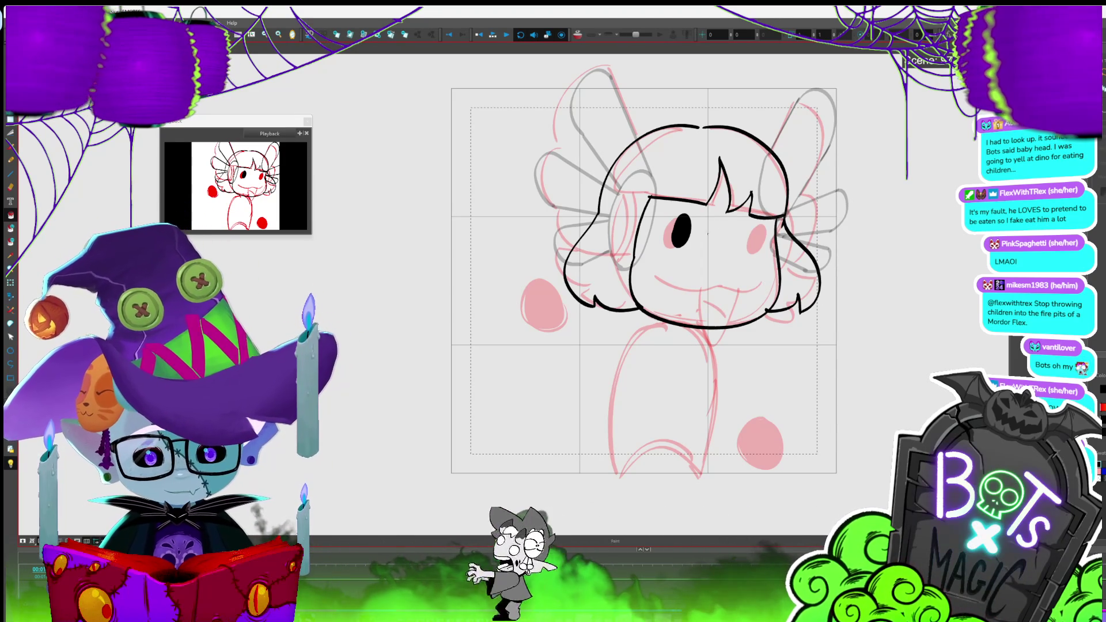
{"action": "key", "text": "alt+b"}
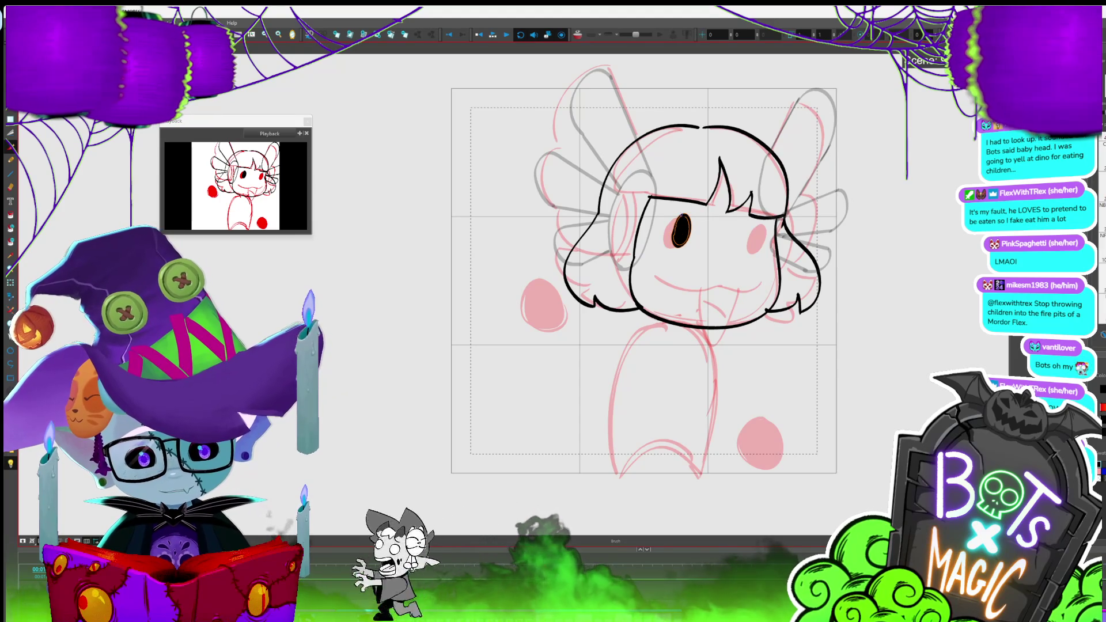
{"action": "key", "text": "Escape"}
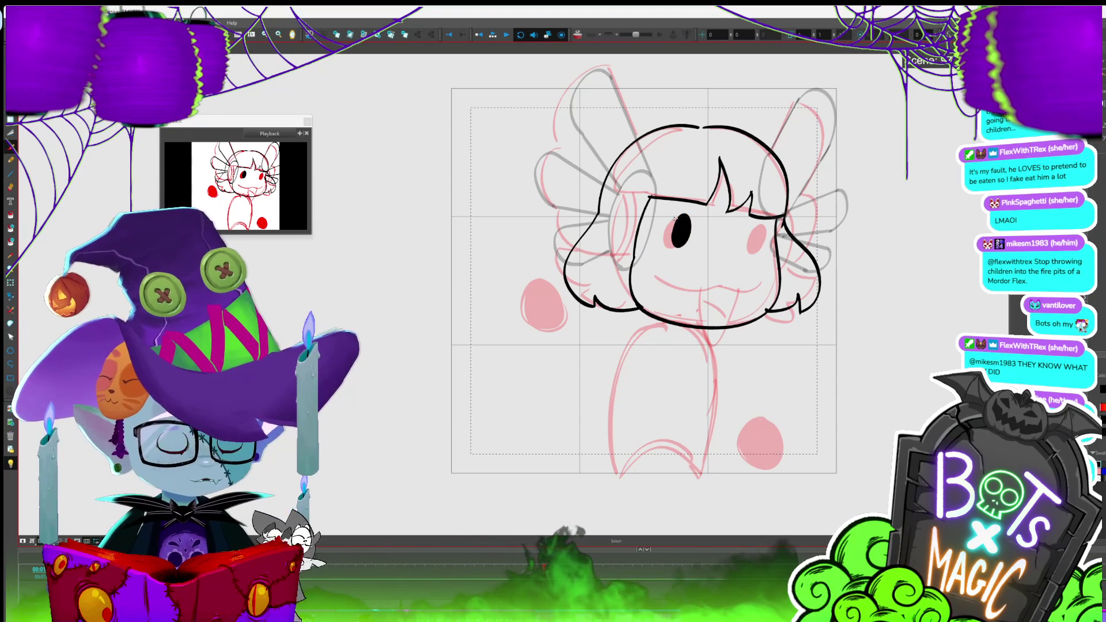
- Add a matching filled black eye on the right and tilt the canvas for the mouth
{"action": "left_click", "coordinate": [760, 242]}
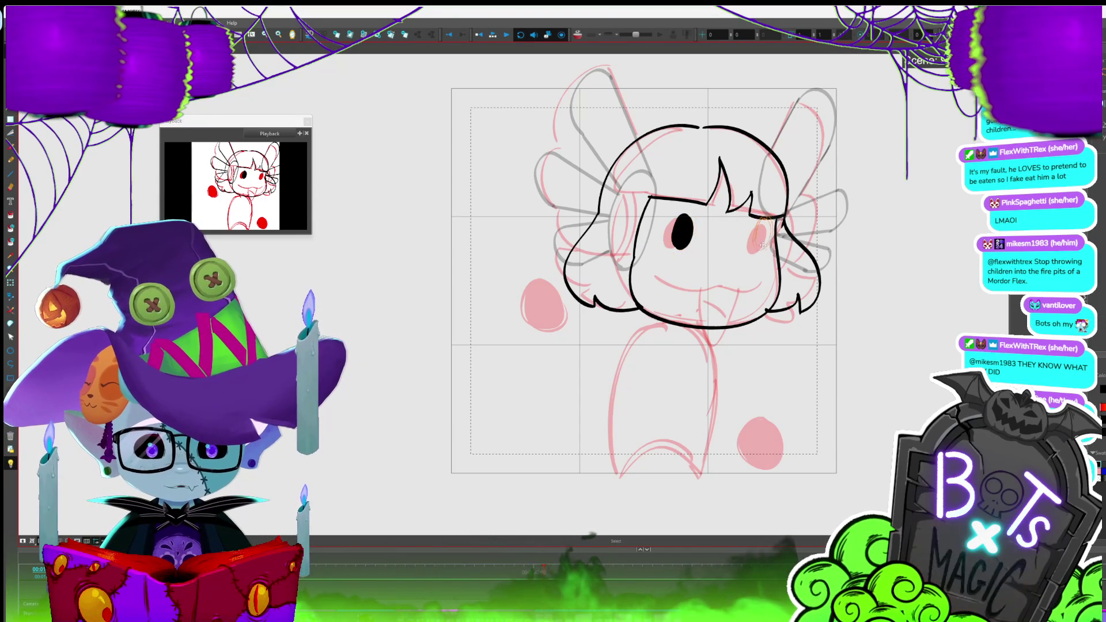
{"action": "left_click", "coordinate": [752, 248]}
{"action": "key", "text": "alt+b"}
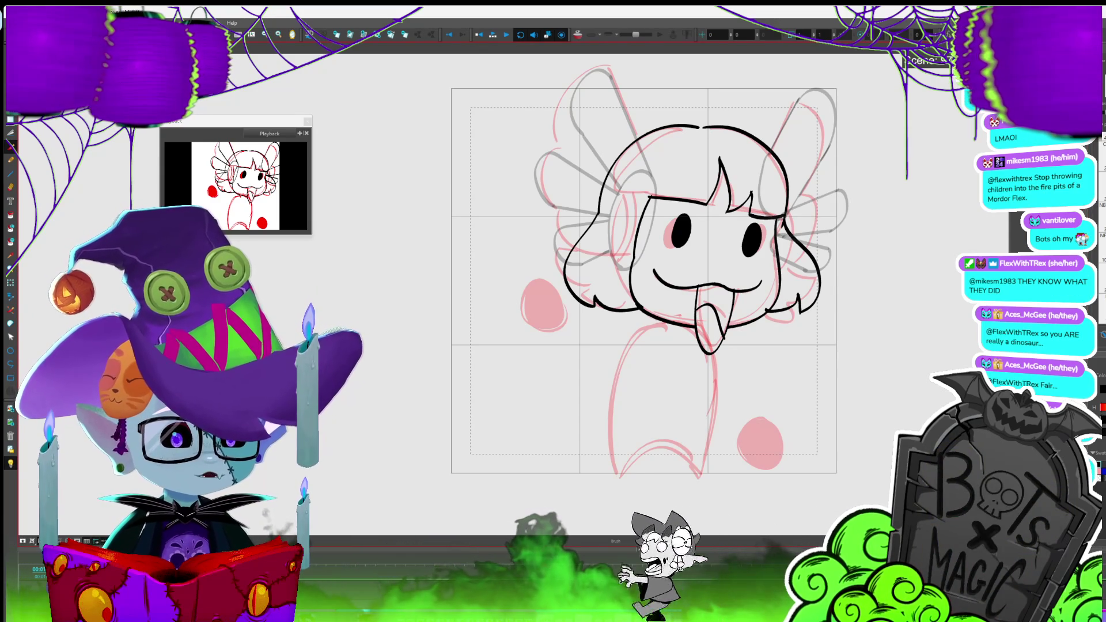
{"action": "left_click_drag", "start_coordinate": [824, 271], "coordinate": [840, 240]}
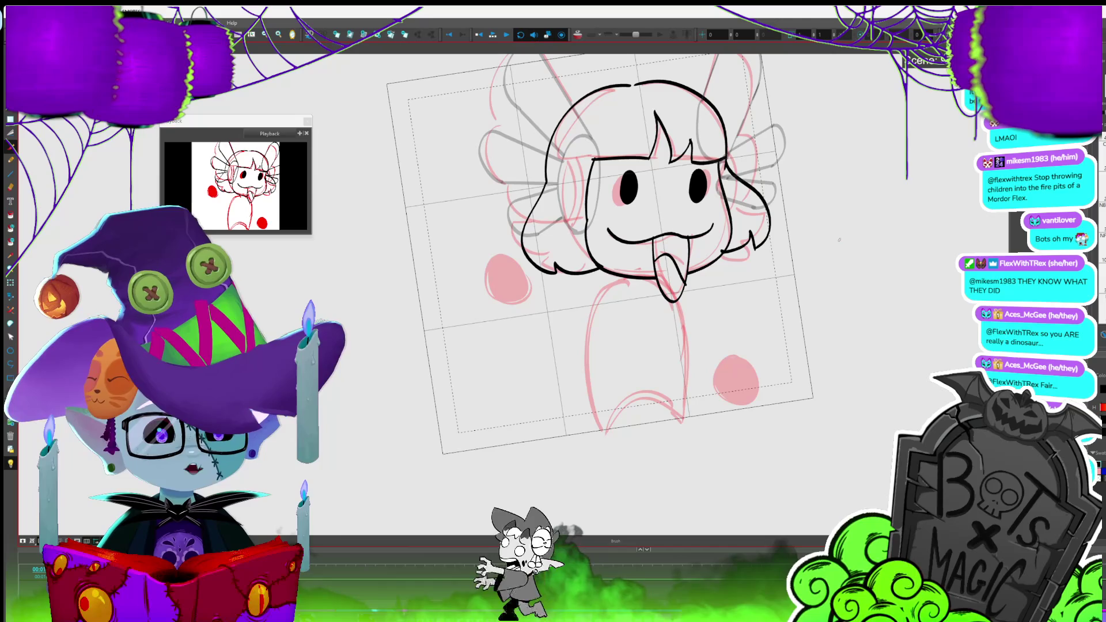
- Level the canvas rotation, save the project, and draw a curled hair tuft above the head
{"action": "left_click_drag", "start_coordinate": [840, 240], "coordinate": [888, 315]}
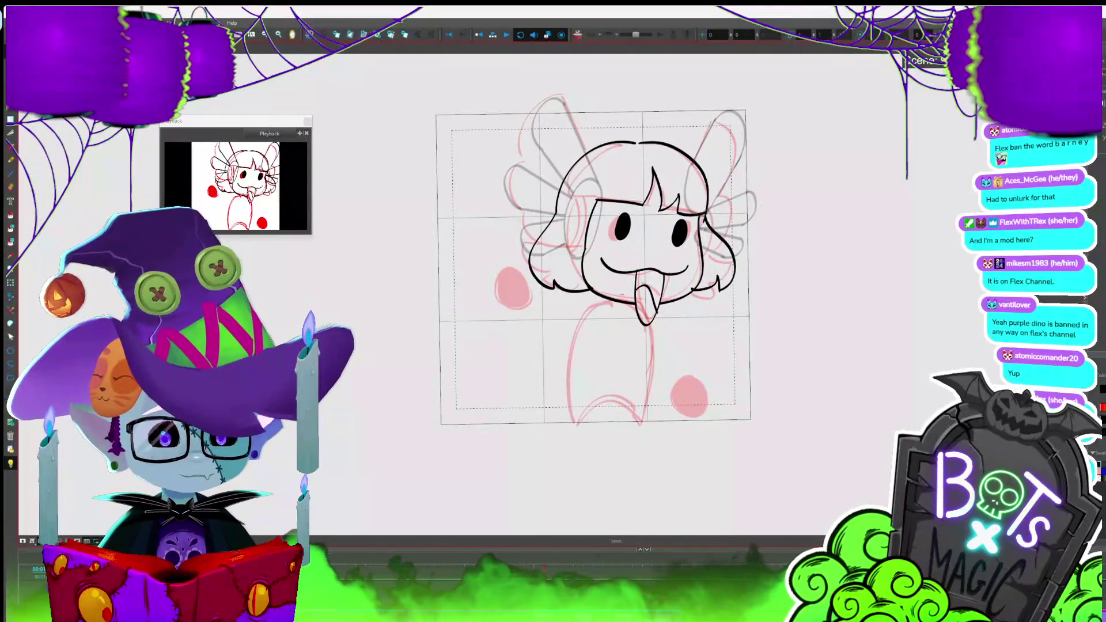
{"action": "key", "text": "ctrl+s"}
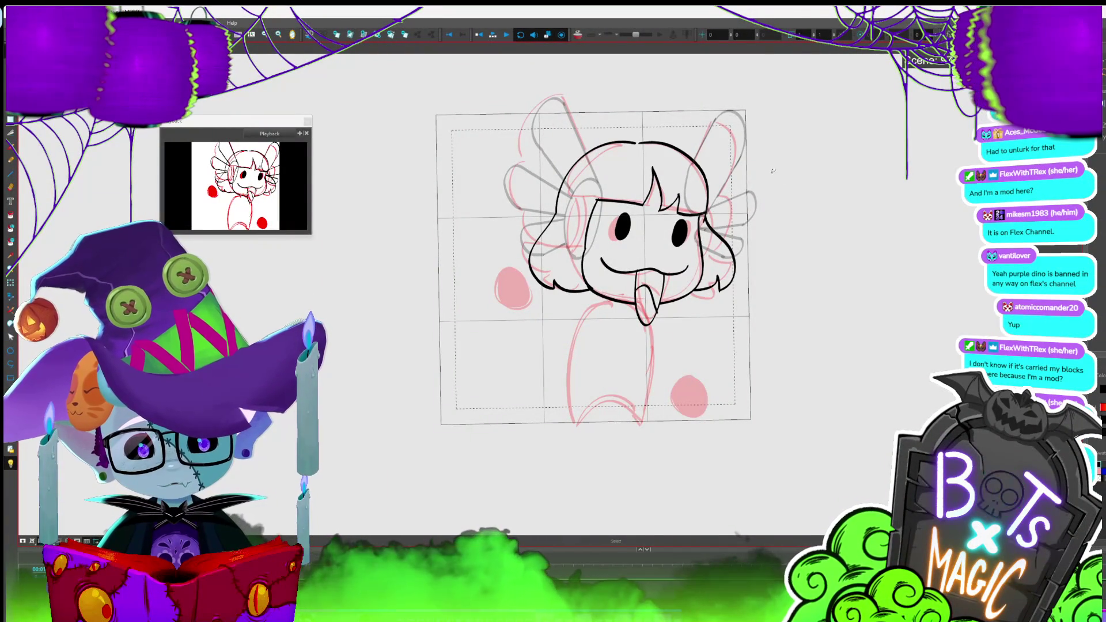
{"action": "mouse_move", "coordinate": [637, 141]}
{"action": "left_mouse_down"}
{"action": "mouse_move", "coordinate": [673, 112]}
{"action": "mouse_move", "coordinate": [674, 135]}
{"action": "left_mouse_up"}
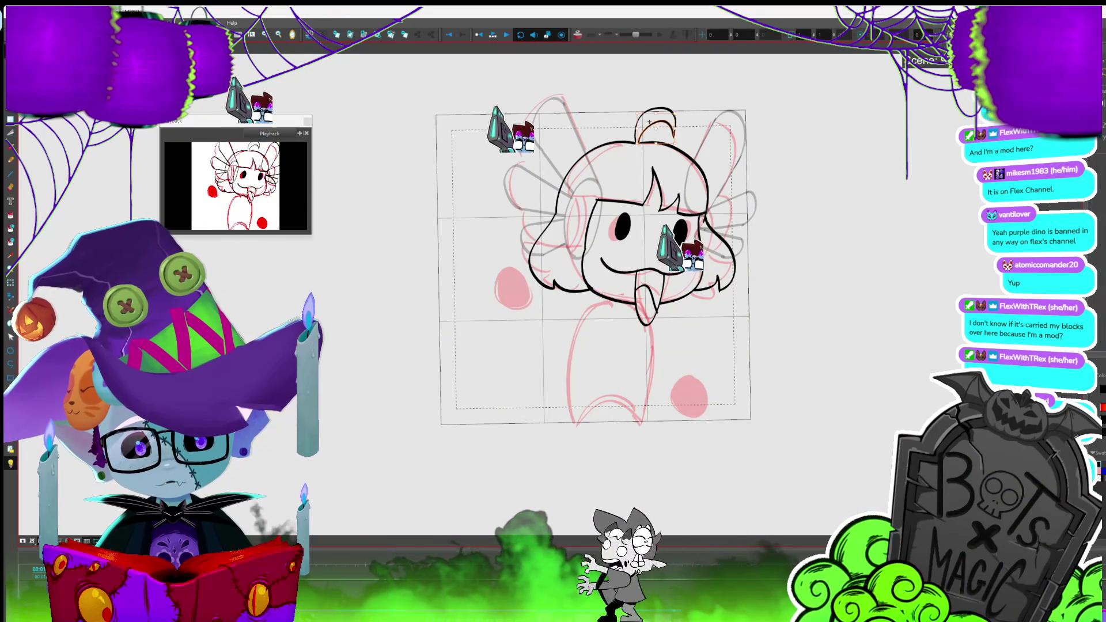
- Select and inspect the new hair curl stroke, then zoom out and return to the Brush
{"action": "key", "text": "alt+s"}
{"action": "left_click", "coordinate": [675, 128]}
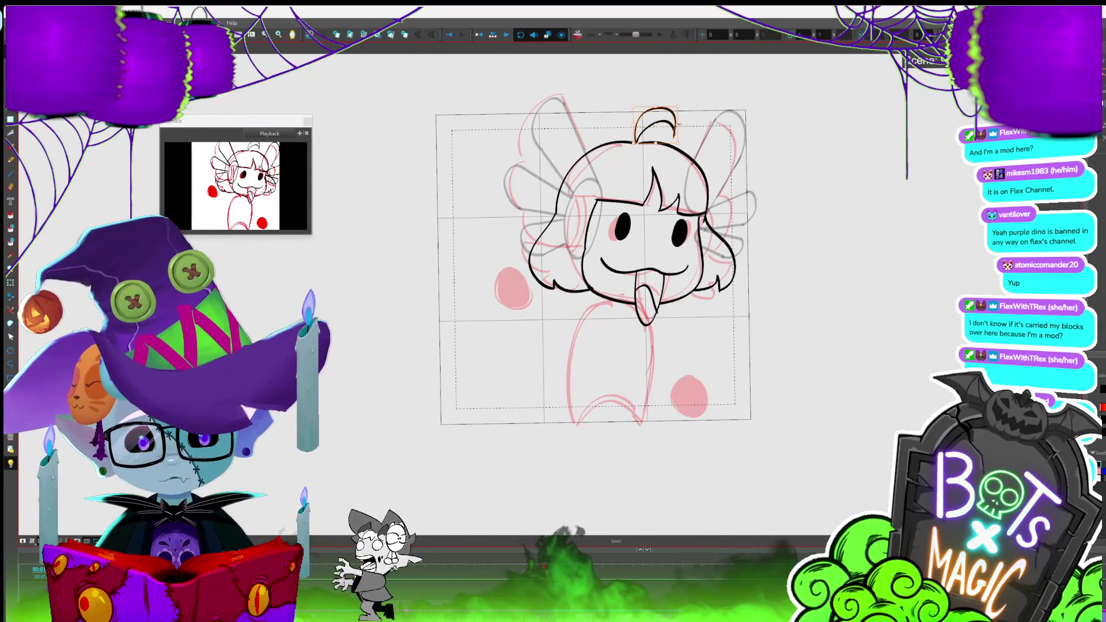
{"action": "left_click", "coordinate": [699, 103]}
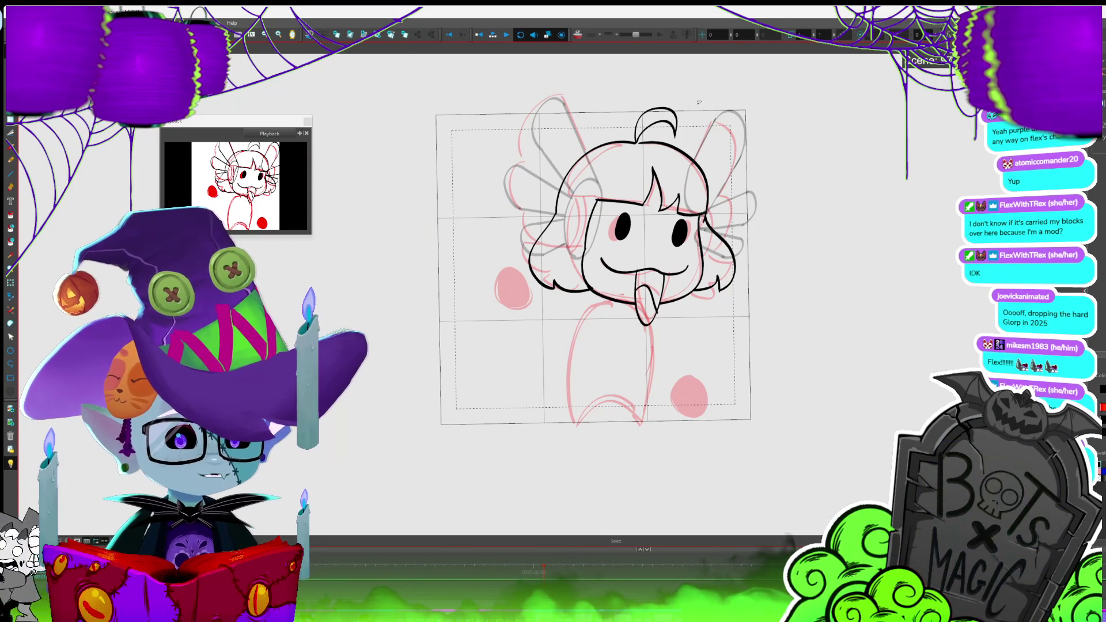
{"action": "scroll", "coordinate": [699, 102], "scroll_direction": "down", "scroll_amount": 1}
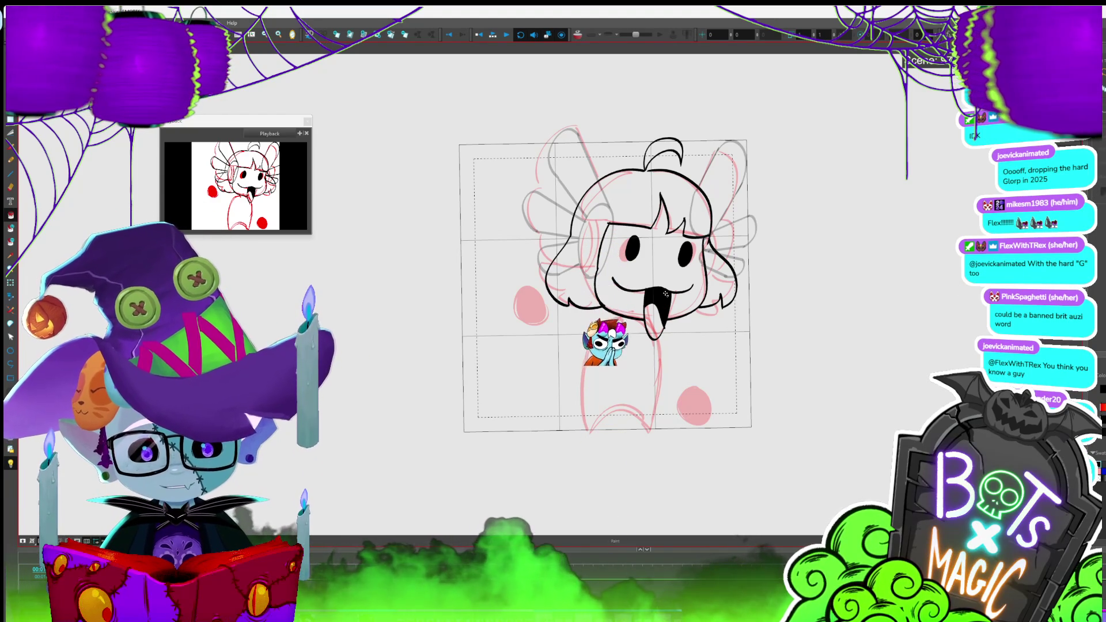
{"action": "key", "text": "alt+b"}
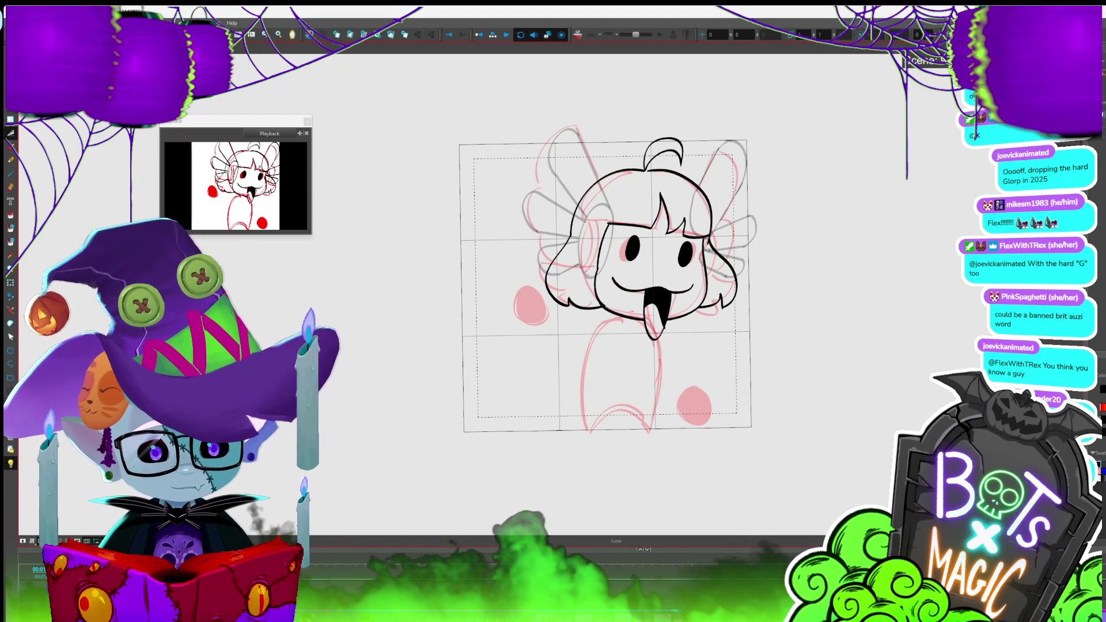
- On the body drawing, ink a left body-edge stroke, then select and delete it
{"action": "left_click", "coordinate": [890, 567]}
{"action": "key", "text": "alt+b"}
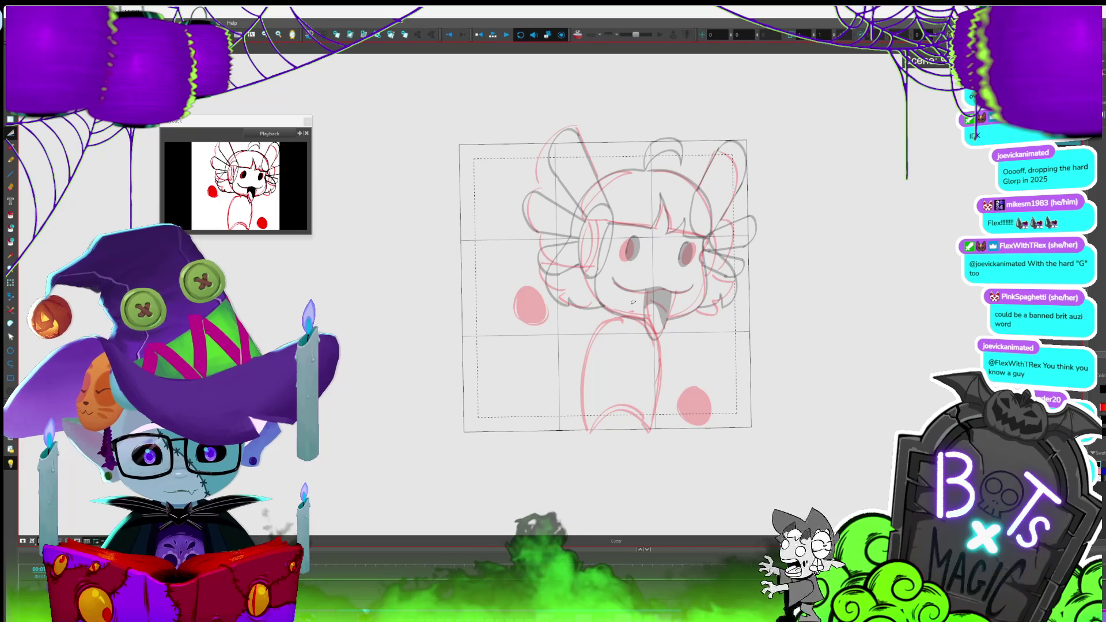
{"action": "left_click_drag", "start_coordinate": [631, 315], "coordinate": [588, 430]}
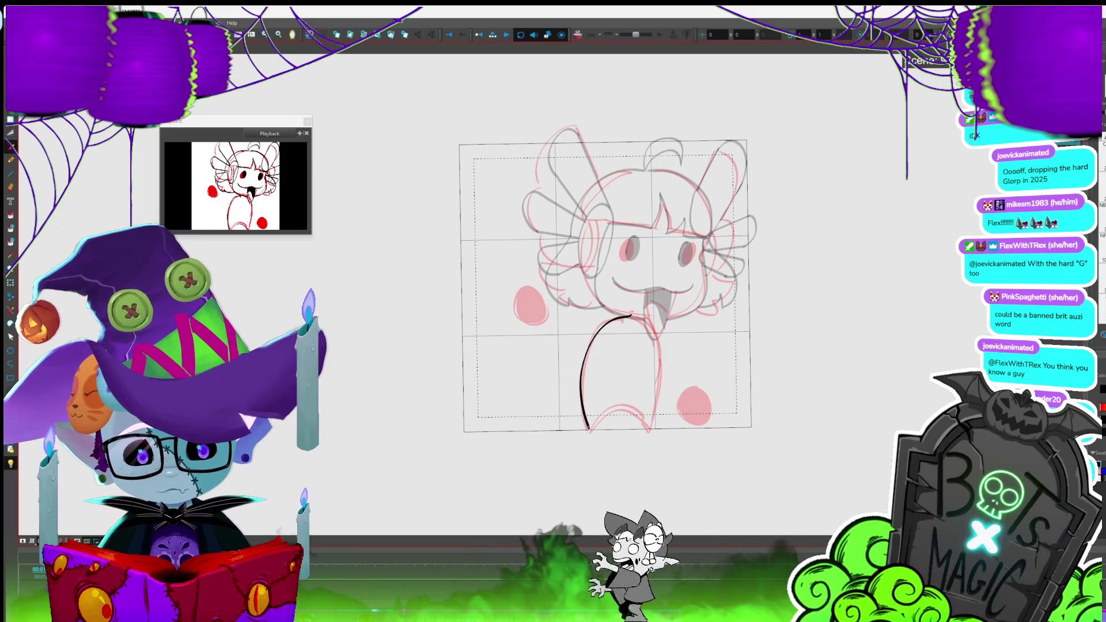
{"action": "key", "text": "alt+s"}
{"action": "left_click", "coordinate": [607, 416]}
{"action": "key", "text": "Delete"}
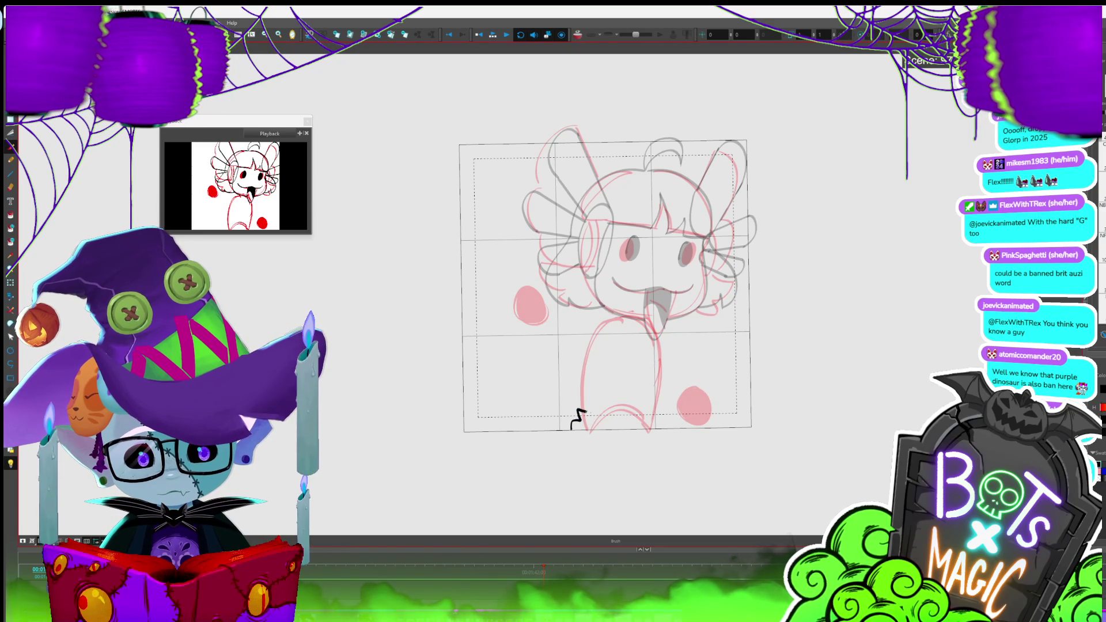
- Ink the left foot as a small arch, undoing the failed strokes
{"action": "left_click_drag", "start_coordinate": [572, 427], "coordinate": [597, 430]}
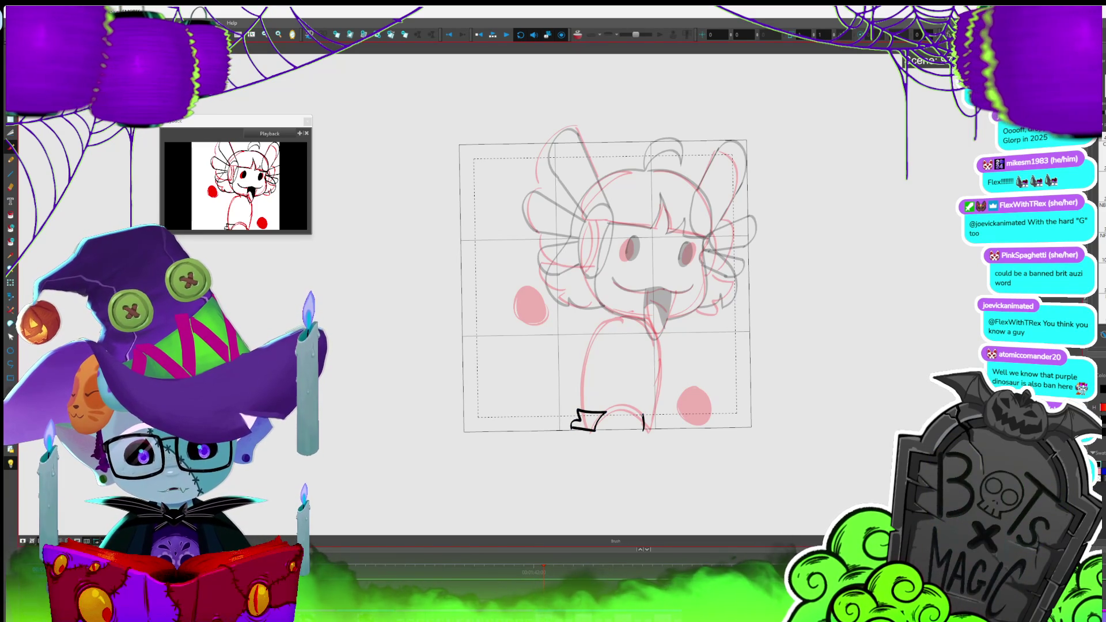
{"action": "key", "text": "ctrl+z"}
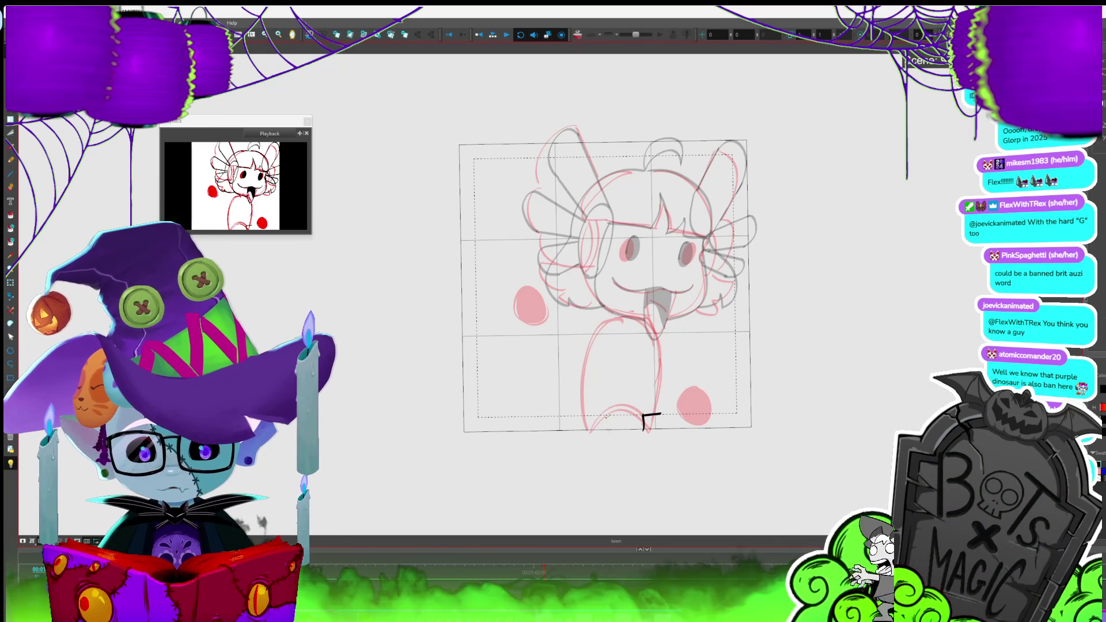
{"action": "left_click_drag", "start_coordinate": [598, 421], "coordinate": [573, 431]}
{"action": "key", "text": "ctrl+z"}
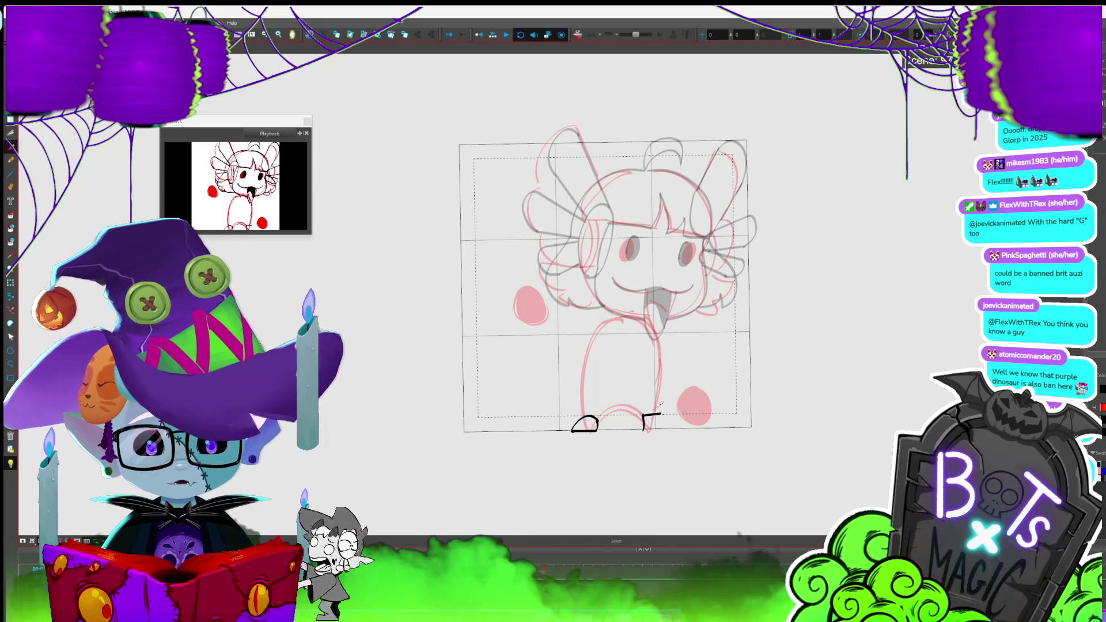
{"action": "key", "text": "alt+s"}
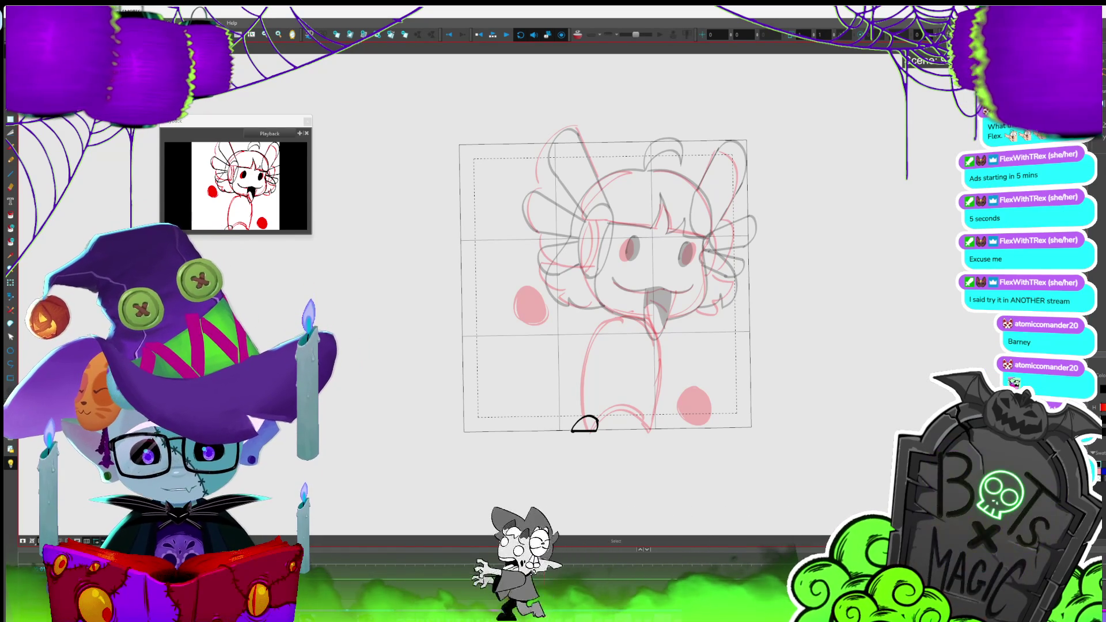
{"action": "key", "text": "alt+b"}
- Draw the right foot as a small arch and select it
{"action": "left_click_drag", "start_coordinate": [642, 428], "coordinate": [667, 426]}
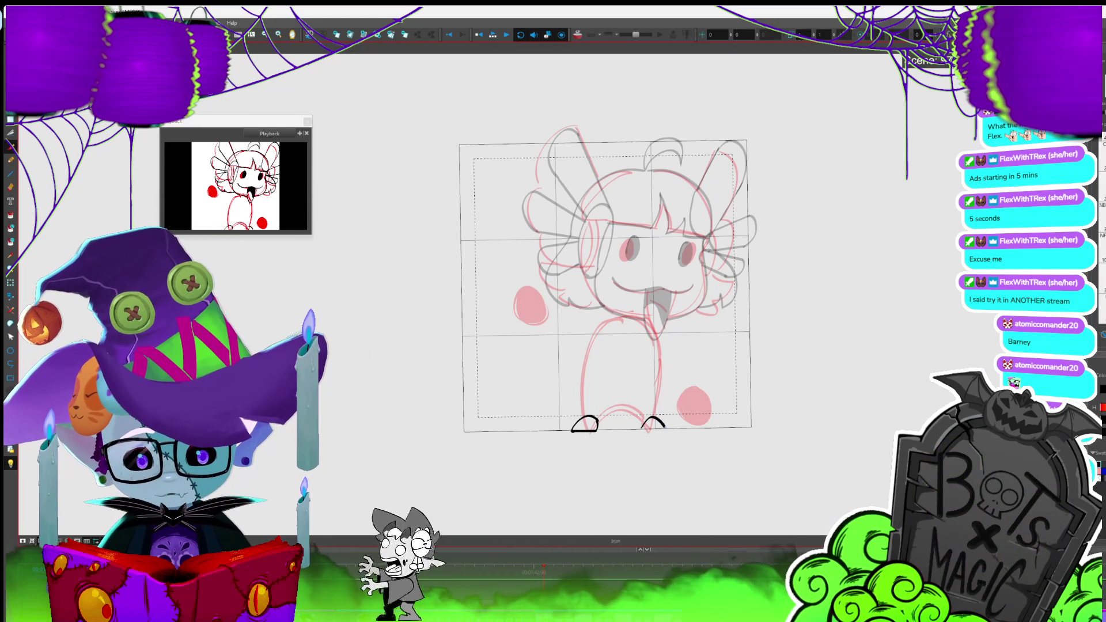
{"action": "key", "text": "alt+s"}
{"action": "left_click", "coordinate": [656, 422]}
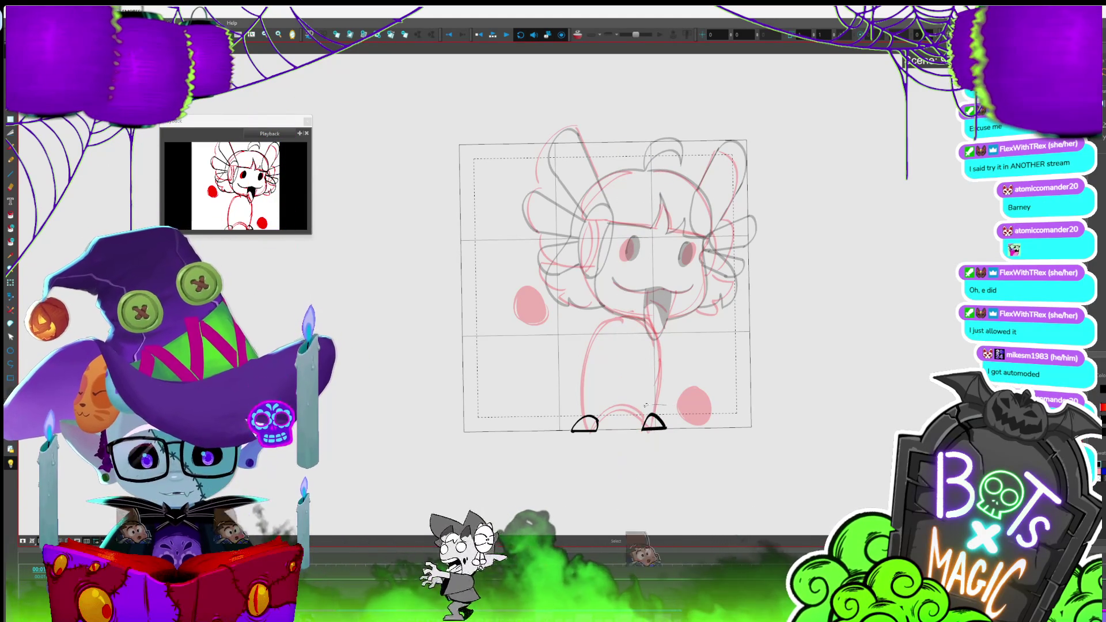
{"action": "left_click", "coordinate": [655, 422]}
{"action": "left_click", "coordinate": [692, 402]}
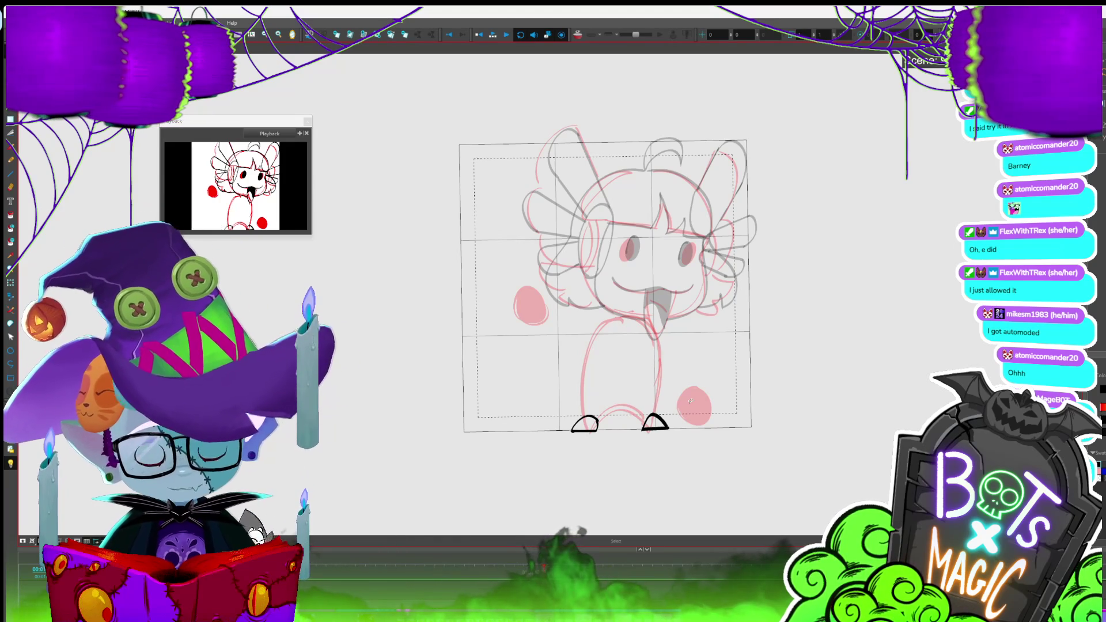
- Remove both foot strokes and ink the body outline as a tall black arch
{"action": "key", "text": "ctrl+z"}
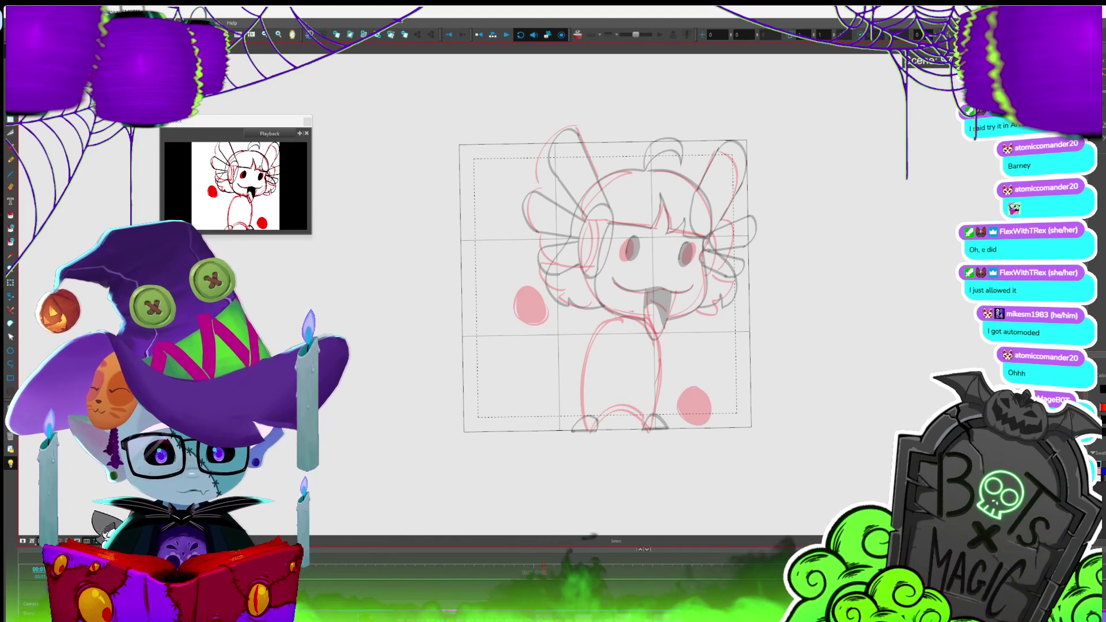
{"action": "key", "text": "alt+b"}
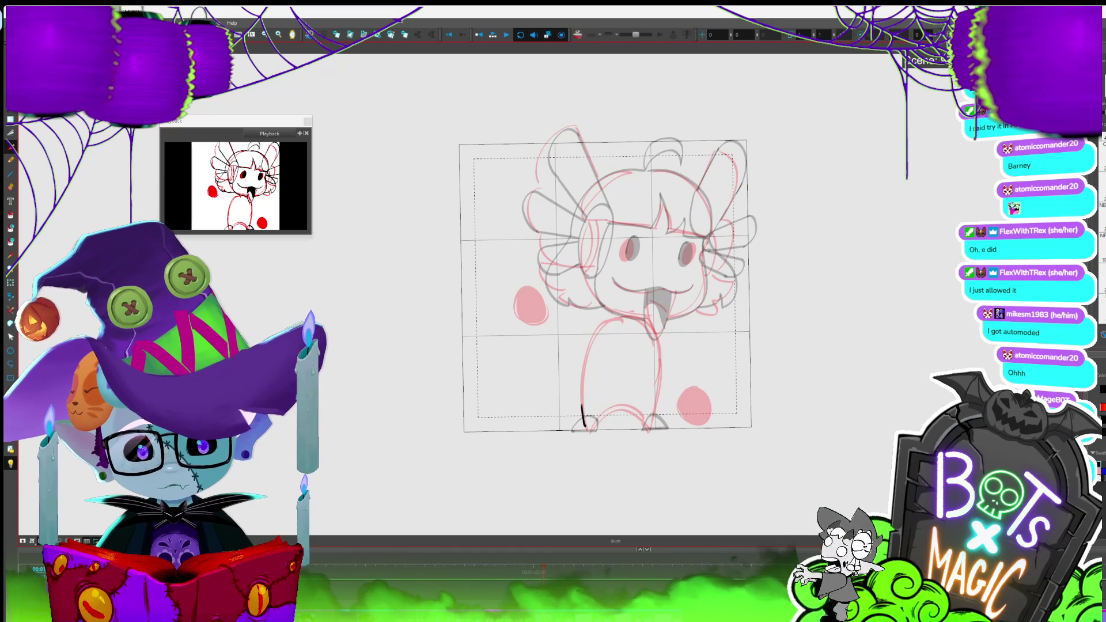
{"action": "left_click_drag", "start_coordinate": [583, 410], "coordinate": [664, 424]}
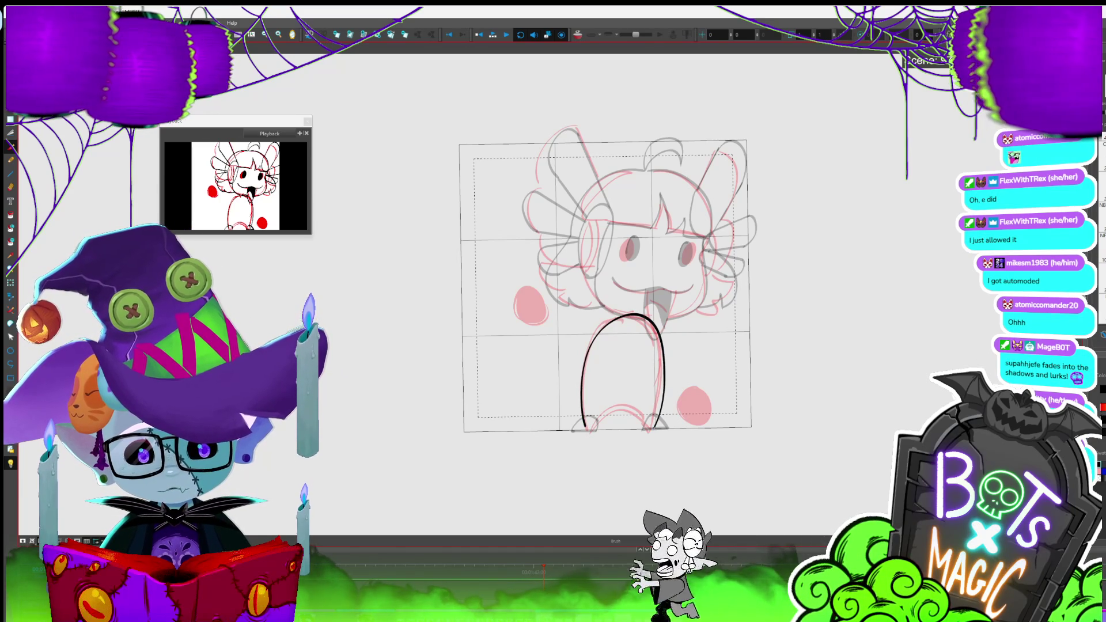
- Close the body arch with a curved bottom stroke, then compare frames and zoom out
{"action": "left_click_drag", "start_coordinate": [585, 427], "coordinate": [656, 429]}
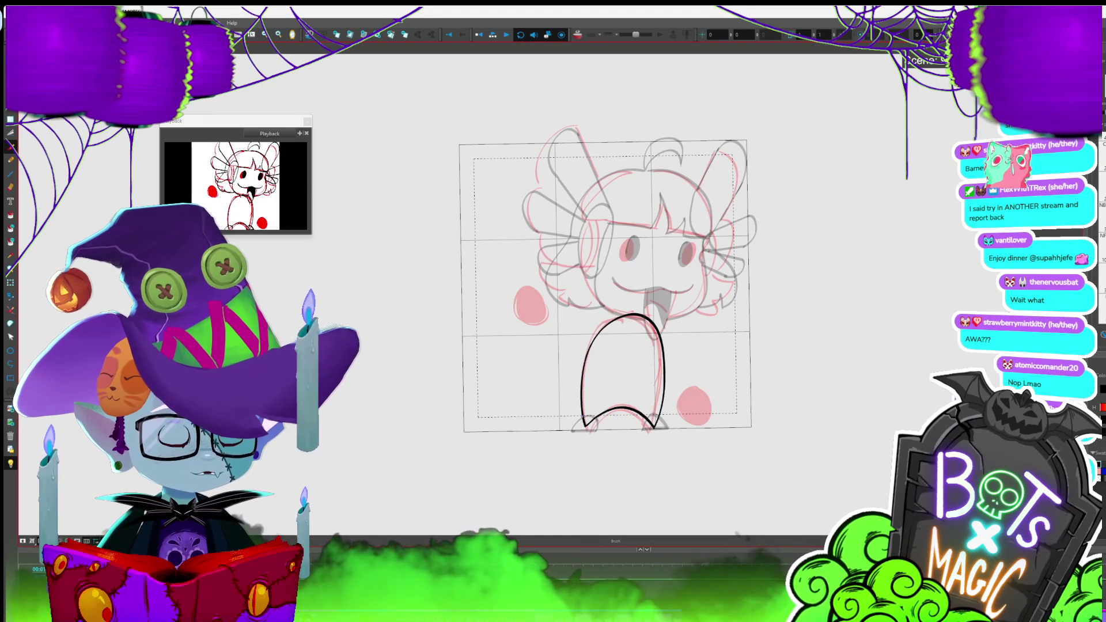
{"action": "left_click_drag", "start_coordinate": [795, 323], "coordinate": [863, 277]}
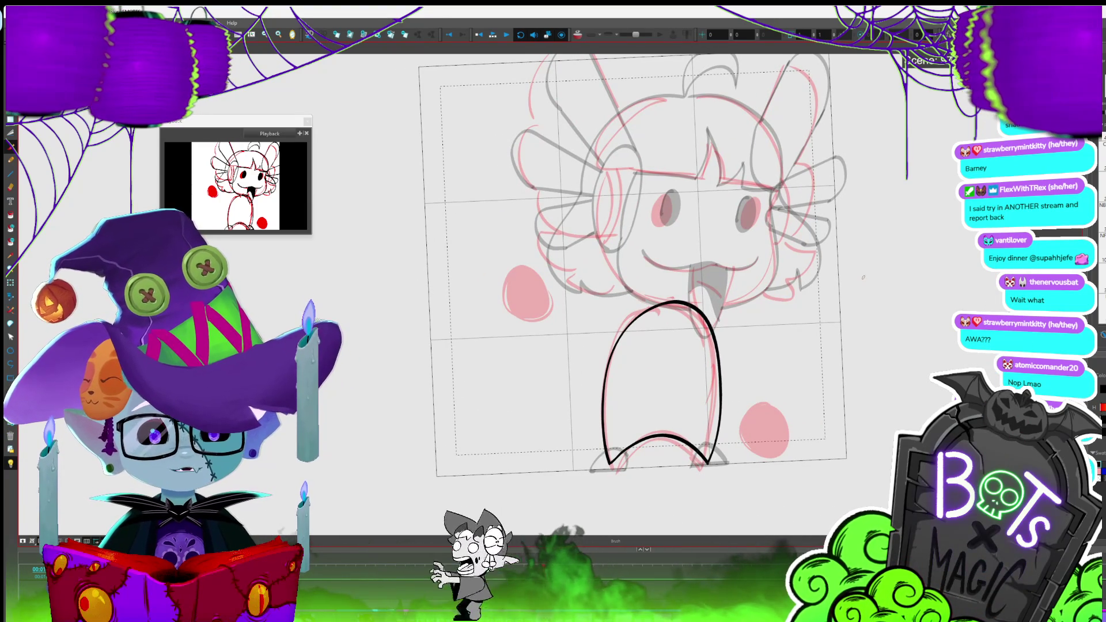
{"action": "key", "text": "period"}
{"action": "key", "text": "slash"}
{"action": "key", "text": "slash"}
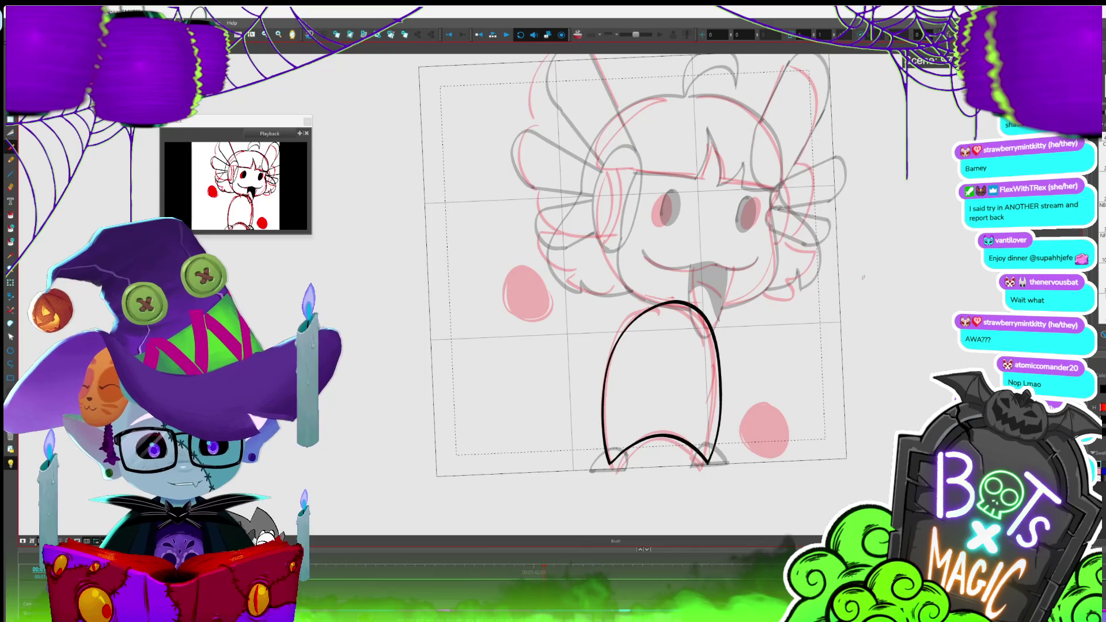
{"action": "key", "text": "2"}
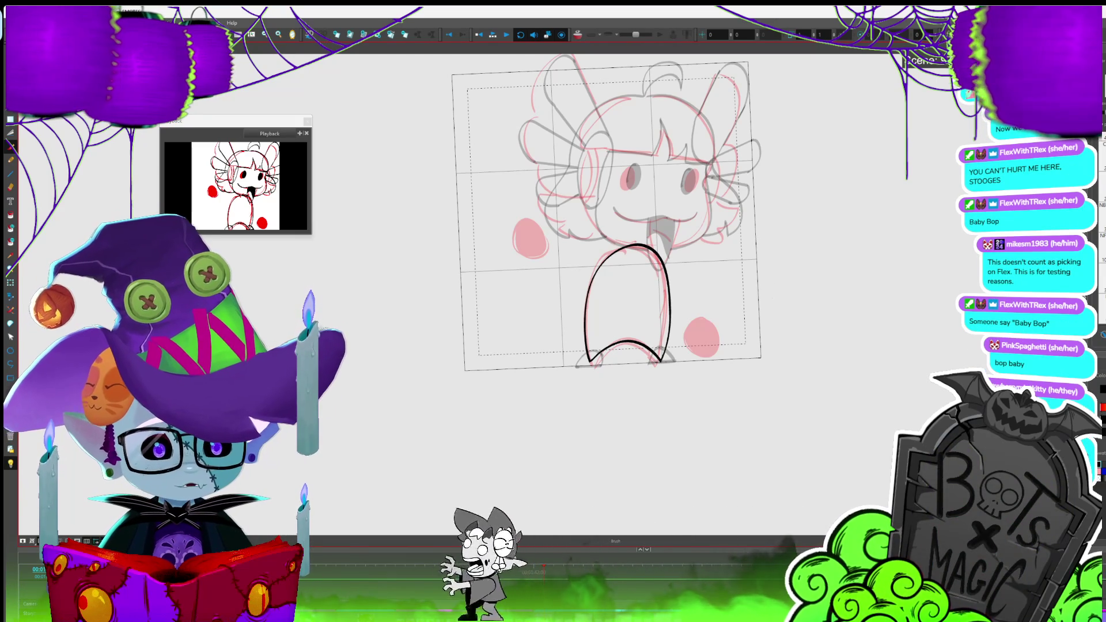
- Step to the hand frame and draw a black circle around the left pink dot
{"action": "key", "text": "period"}
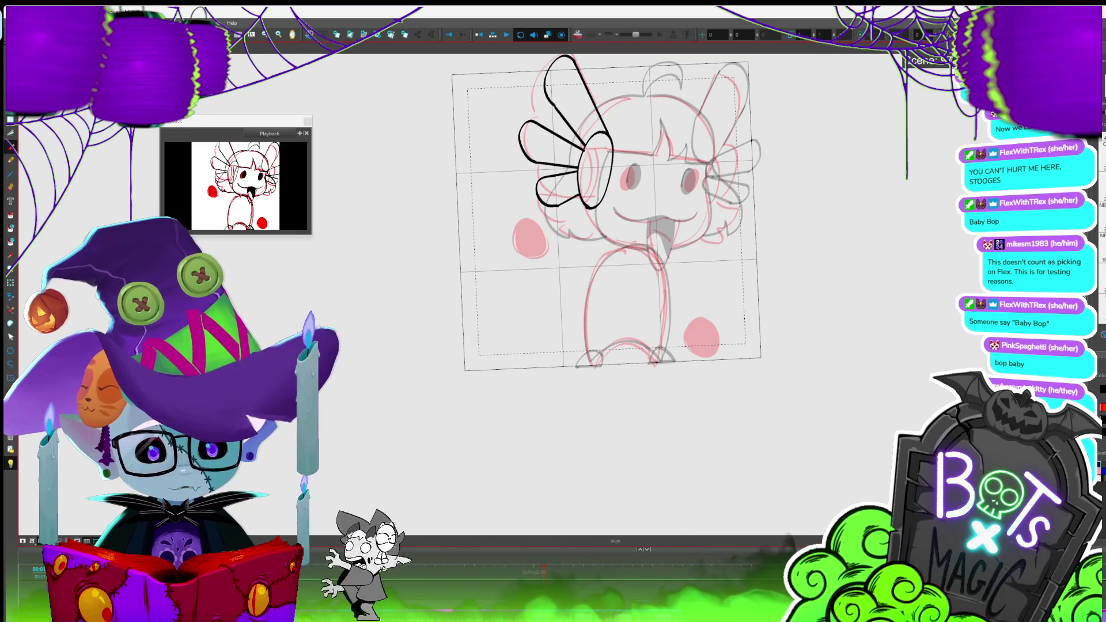
{"action": "key", "text": "period"}
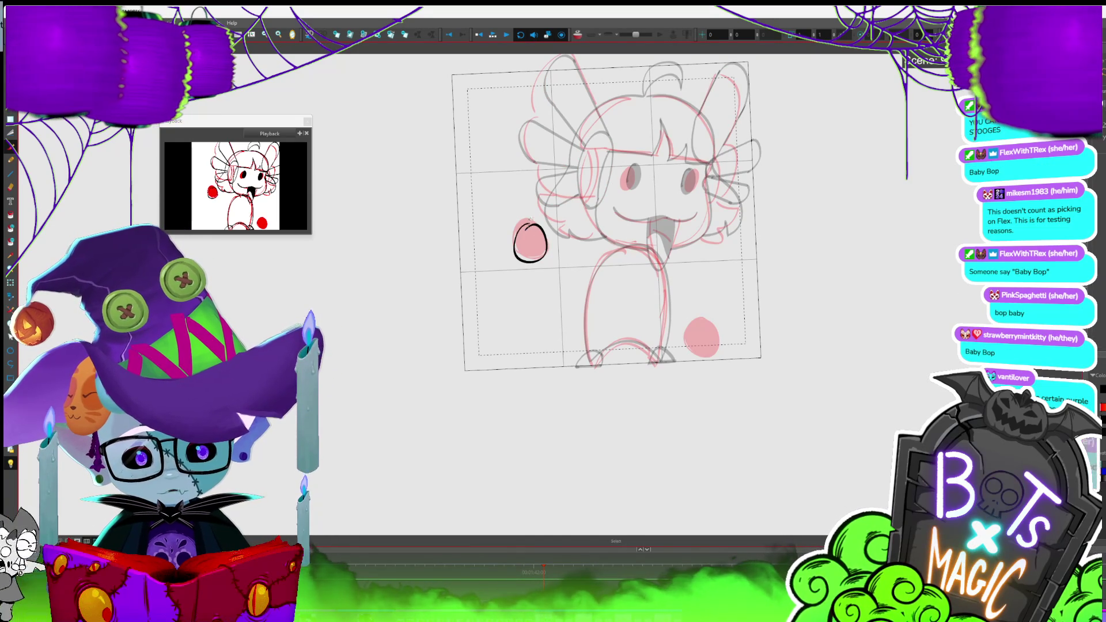
{"action": "key", "text": "period"}
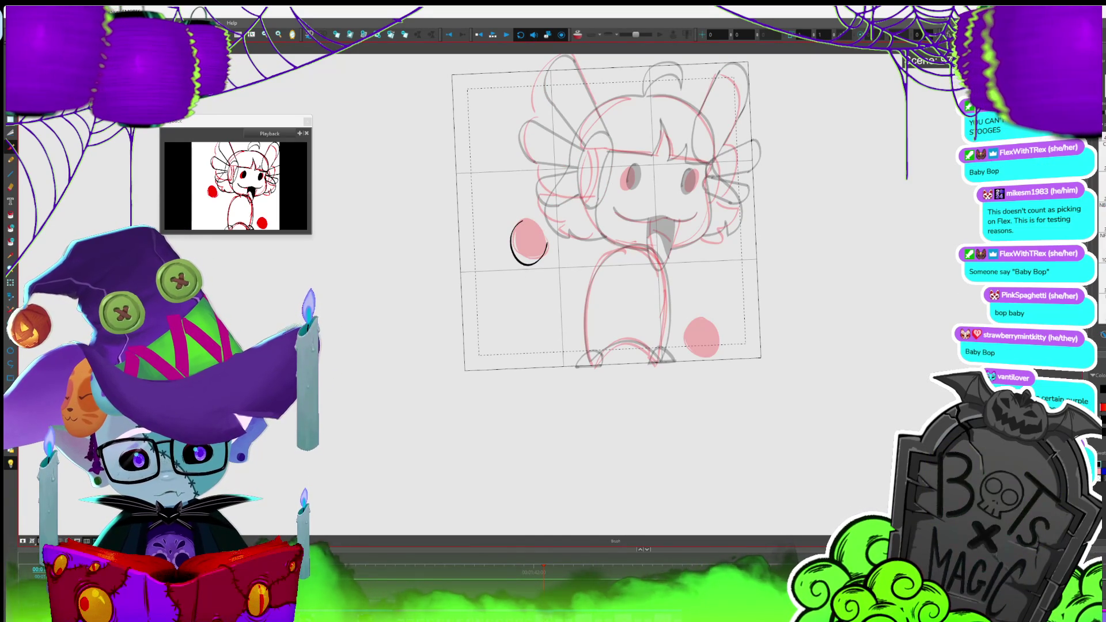
{"action": "left_click_drag", "start_coordinate": [527, 219], "coordinate": [510, 230]}
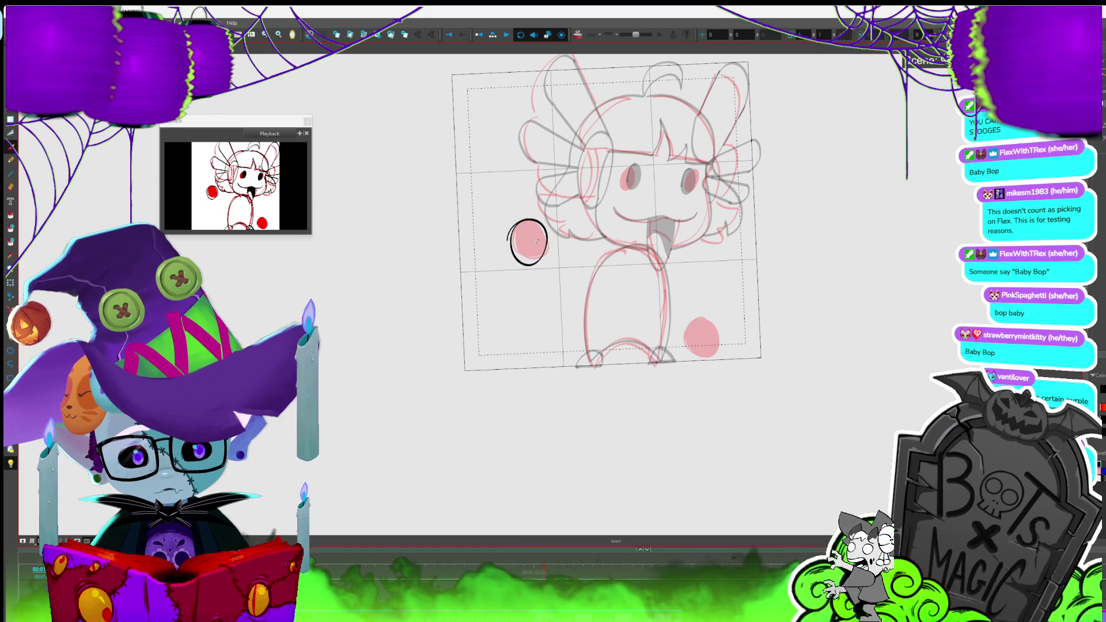
{"action": "left_click_drag", "start_coordinate": [533, 229], "coordinate": [525, 232]}
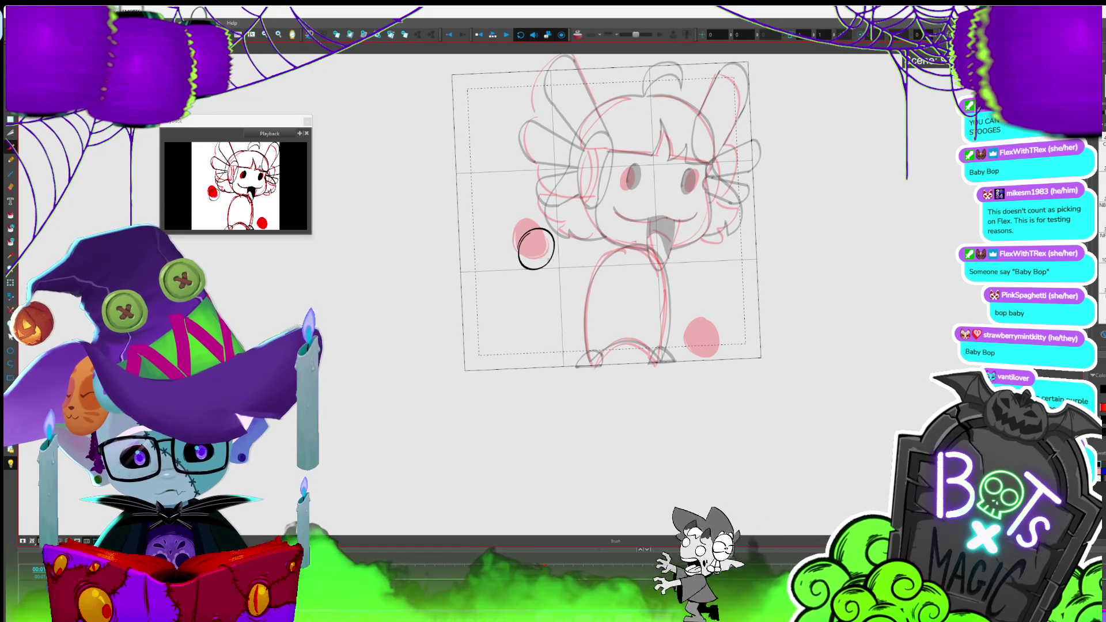
- Fill the left hand circle solid black, then move and enlarge it
{"action": "key", "text": "alt+i"}
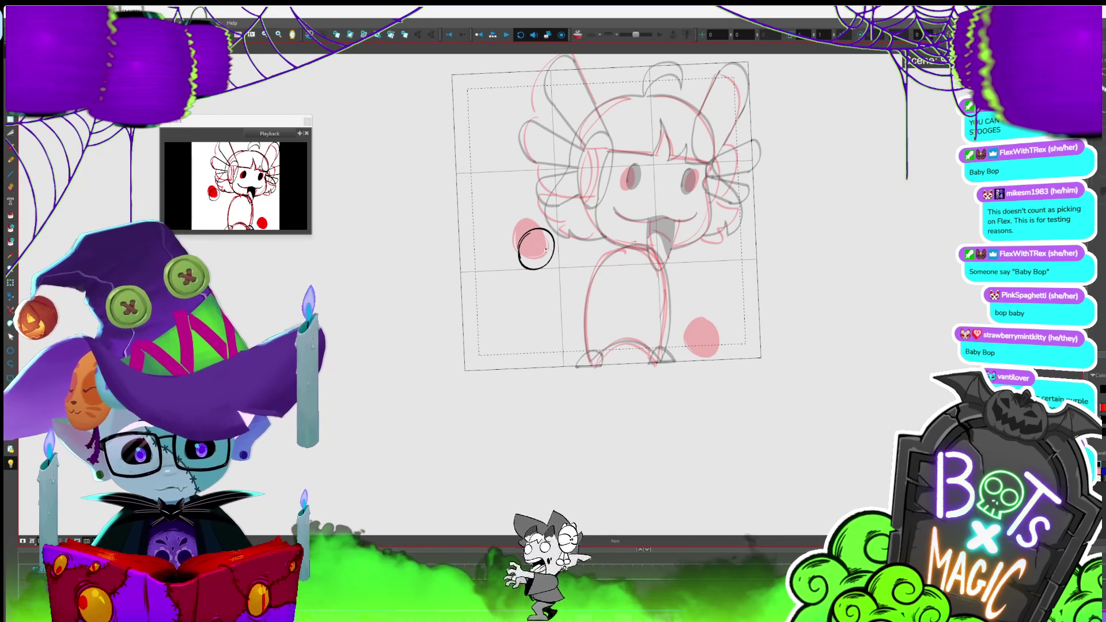
{"action": "left_click", "coordinate": [526, 251]}
{"action": "key", "text": "alt+s"}
{"action": "left_click_drag", "start_coordinate": [552, 225], "coordinate": [542, 216]}
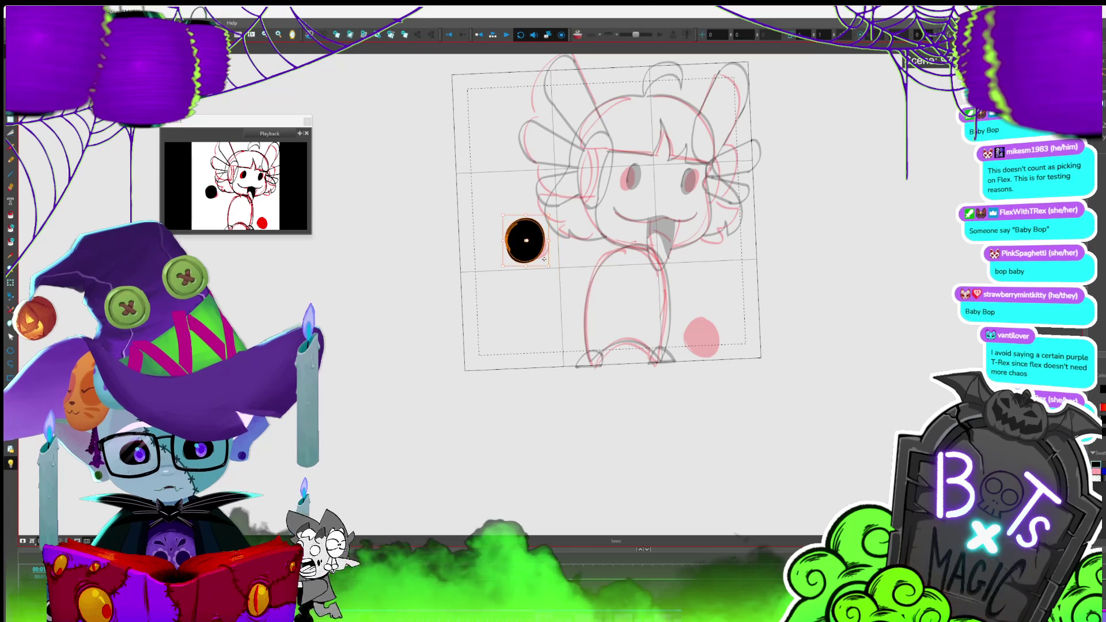
{"action": "left_click_drag", "start_coordinate": [552, 265], "coordinate": [523, 244]}
{"action": "left_click", "coordinate": [541, 258]}
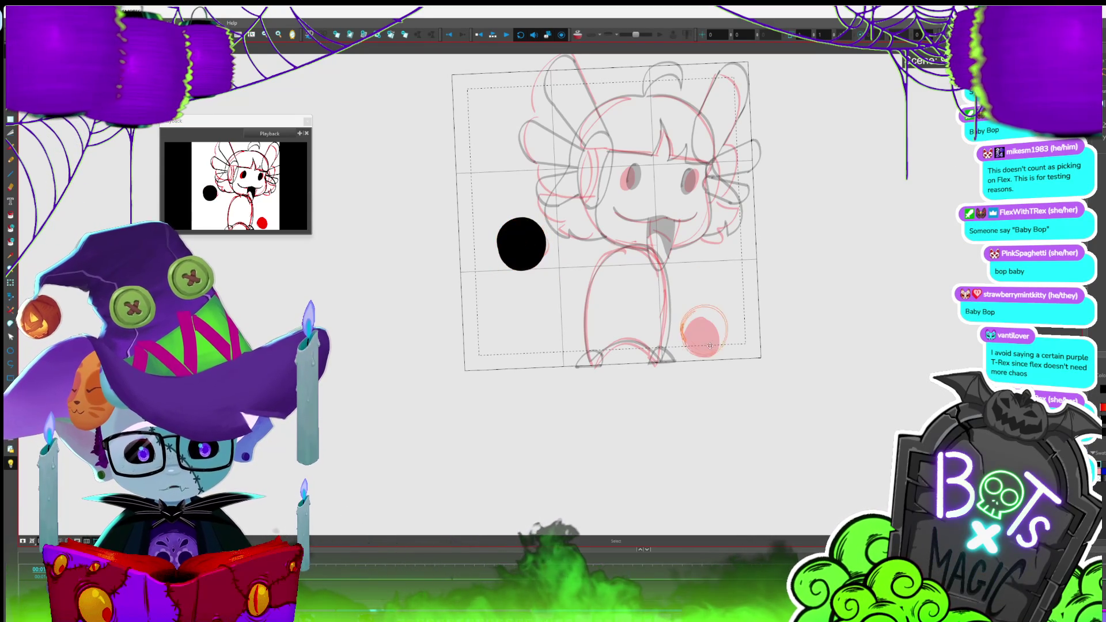
- Place a black circle over the lower-right pink dot and preview the playback
{"action": "left_click_drag", "start_coordinate": [712, 344], "coordinate": [715, 348]}
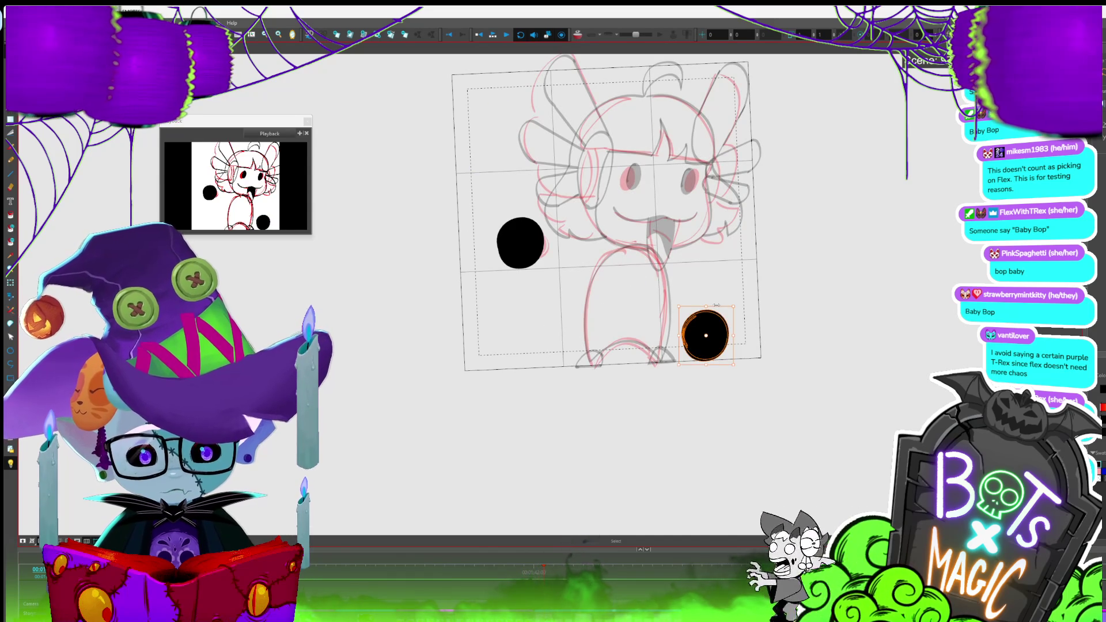
{"action": "key", "text": "Return"}
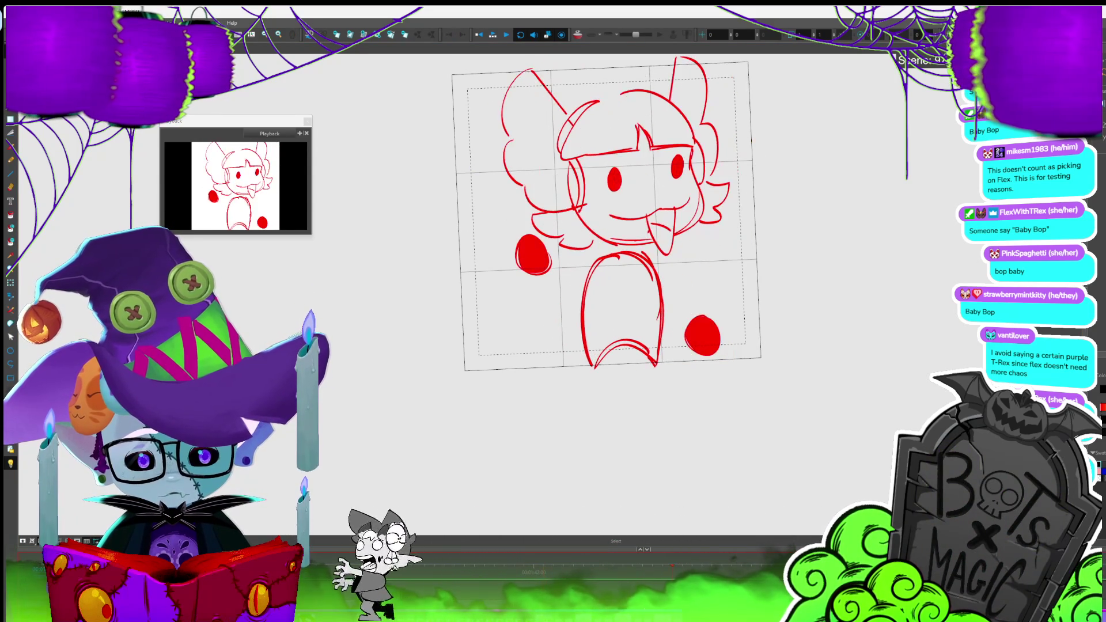
{"action": "key", "text": "Return"}
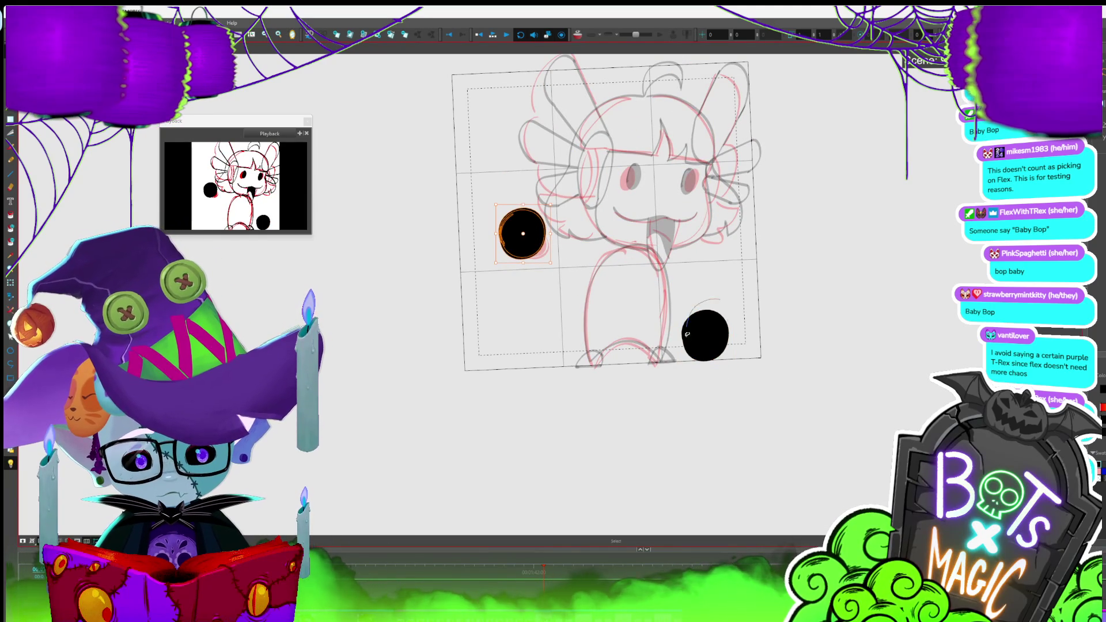
{"action": "left_click", "coordinate": [707, 311]}
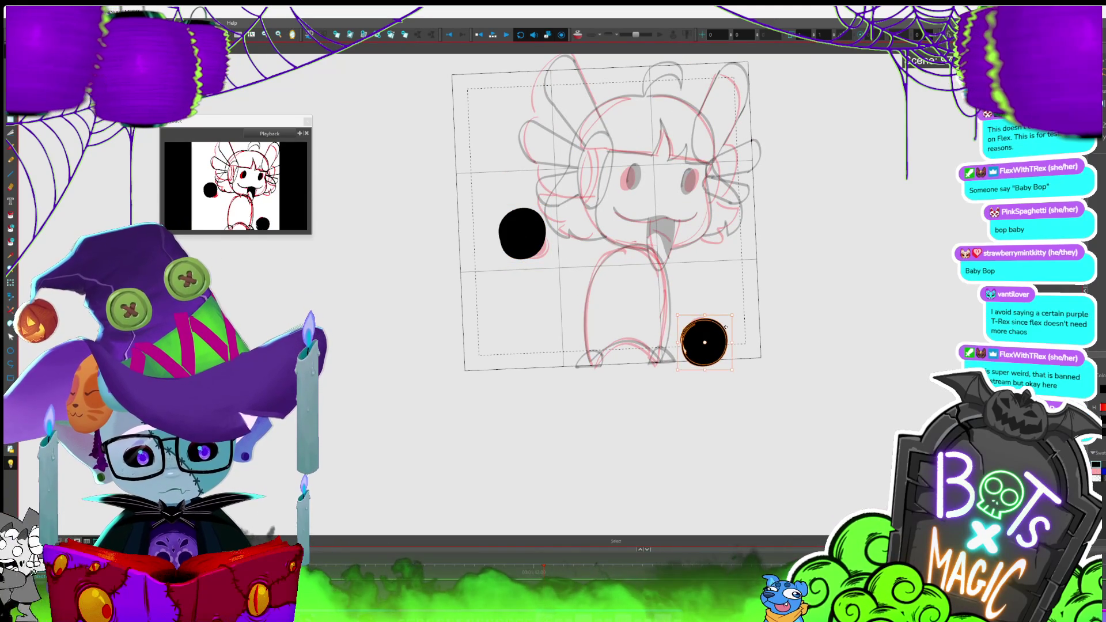
{"action": "key", "text": "alt+i"}
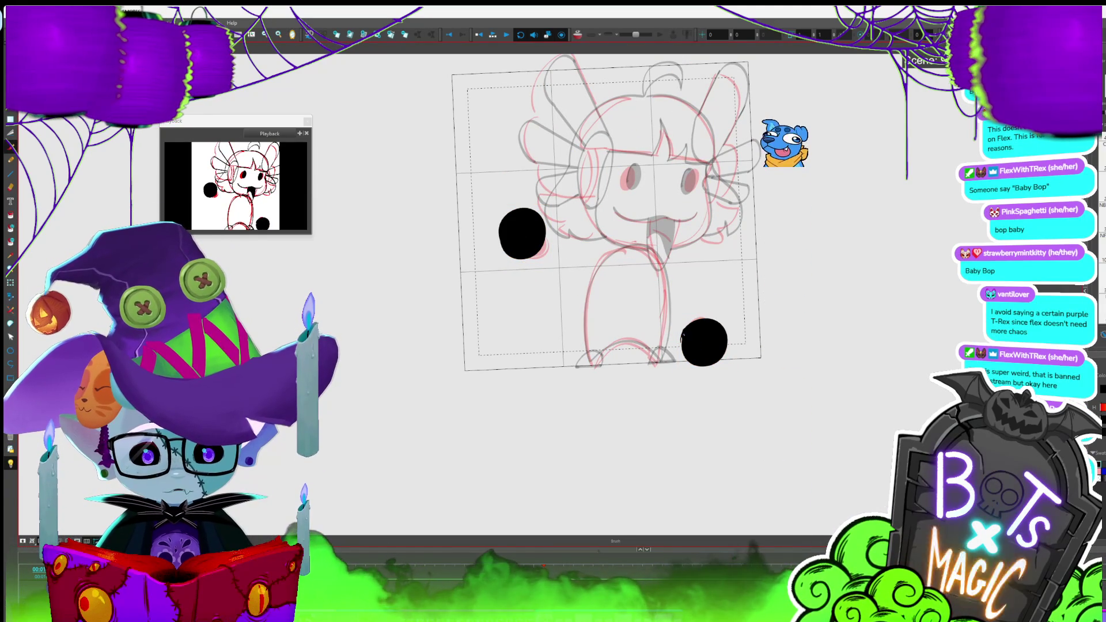
{"action": "key", "text": "alt+b"}
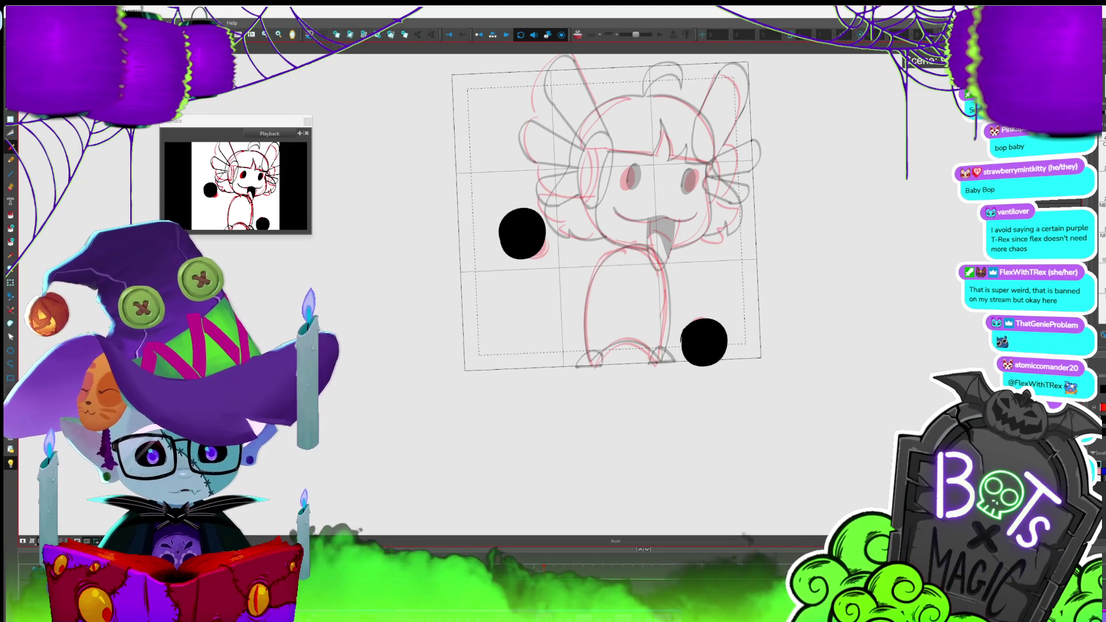
- Step forward two frames and zoom out to view the whole inked character
{"action": "key", "text": "period"}
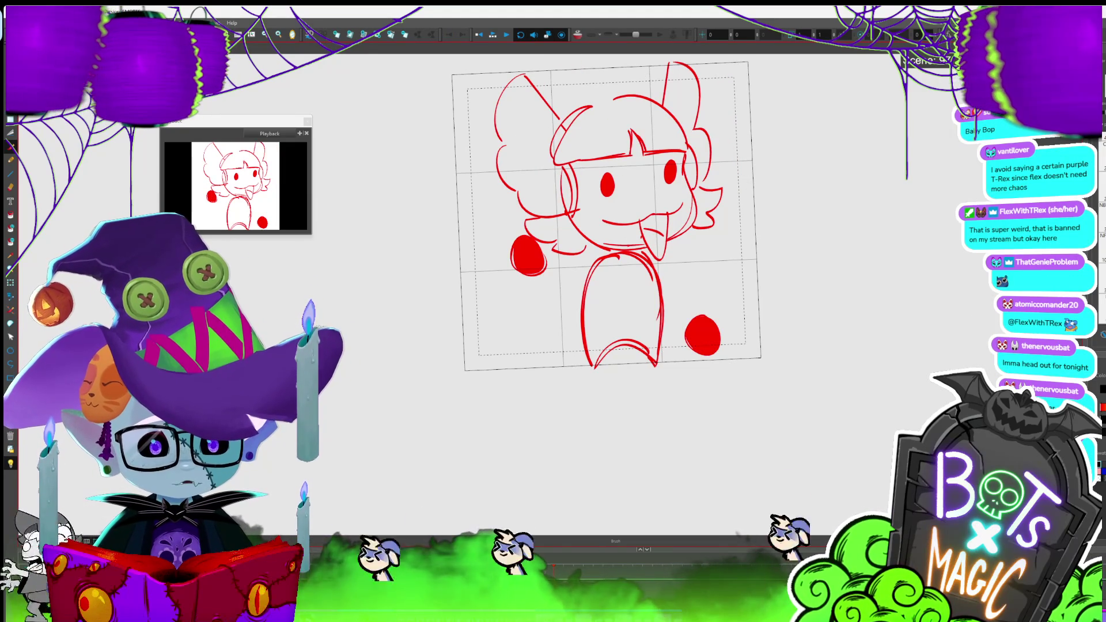
{"action": "key", "text": "period"}
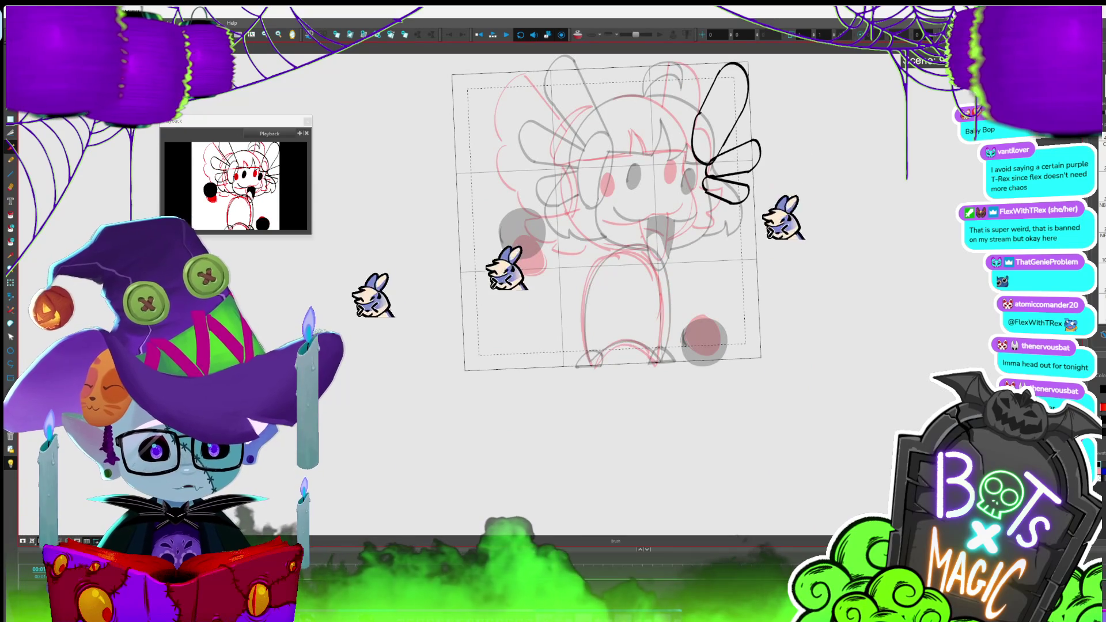
{"action": "key", "text": "1"}
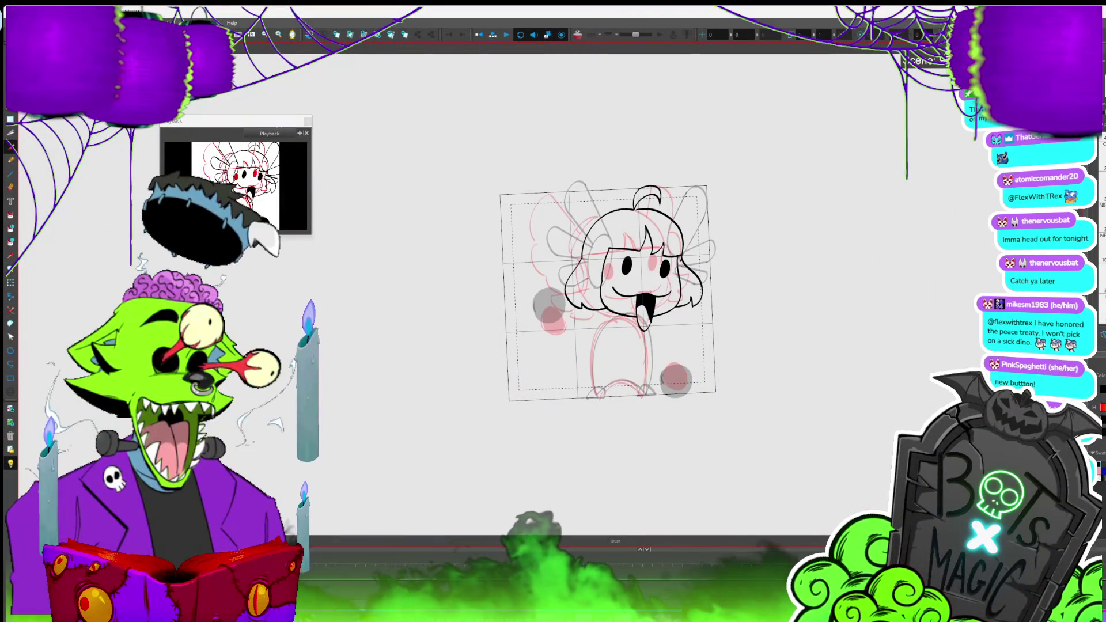
- Save the project with Ctrl+S
{"action": "key", "text": "ctrl+s"}
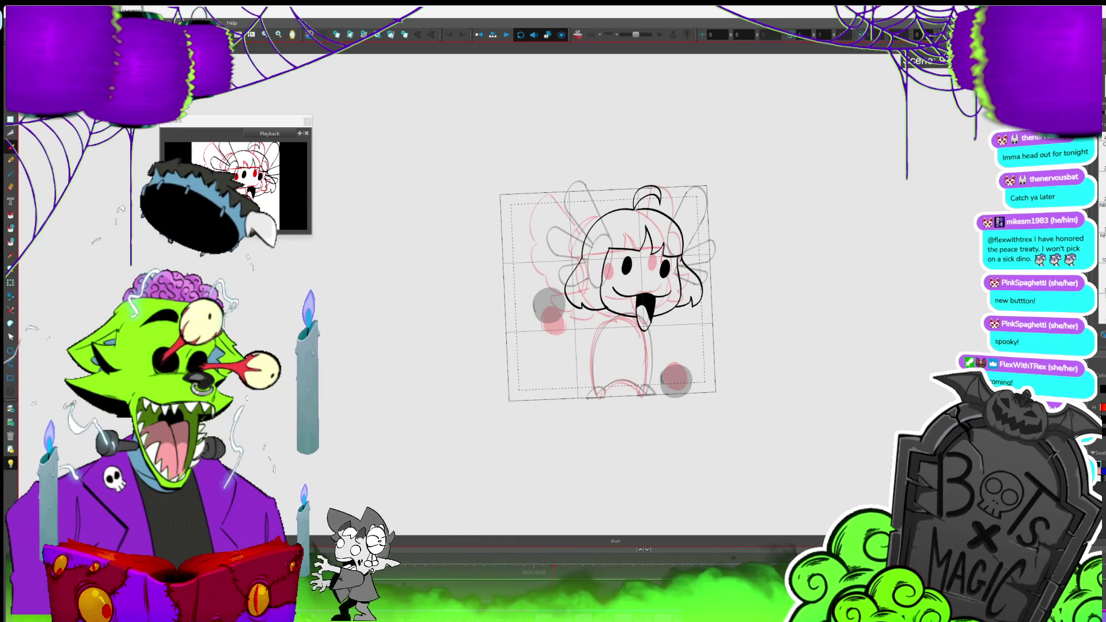
{"action": "scroll", "coordinate": [633, 291], "scroll_direction": "left", "scroll_amount": 2}
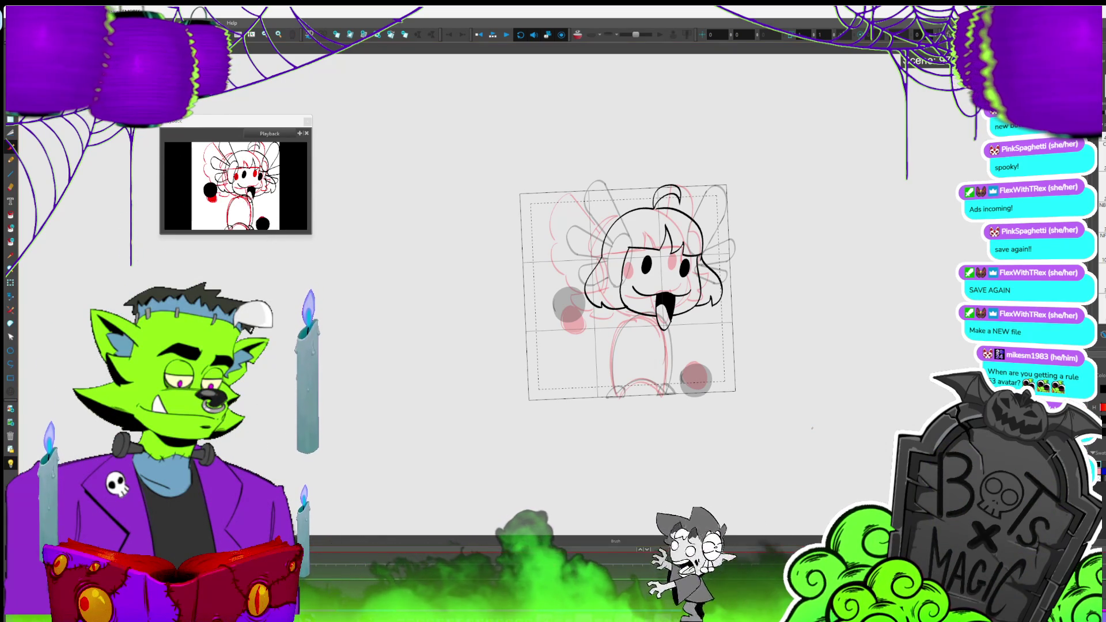
- Flip between the sketch frames and turn off the light table dimming
{"action": "key", "text": "comma"}
{"action": "key", "text": "period"}
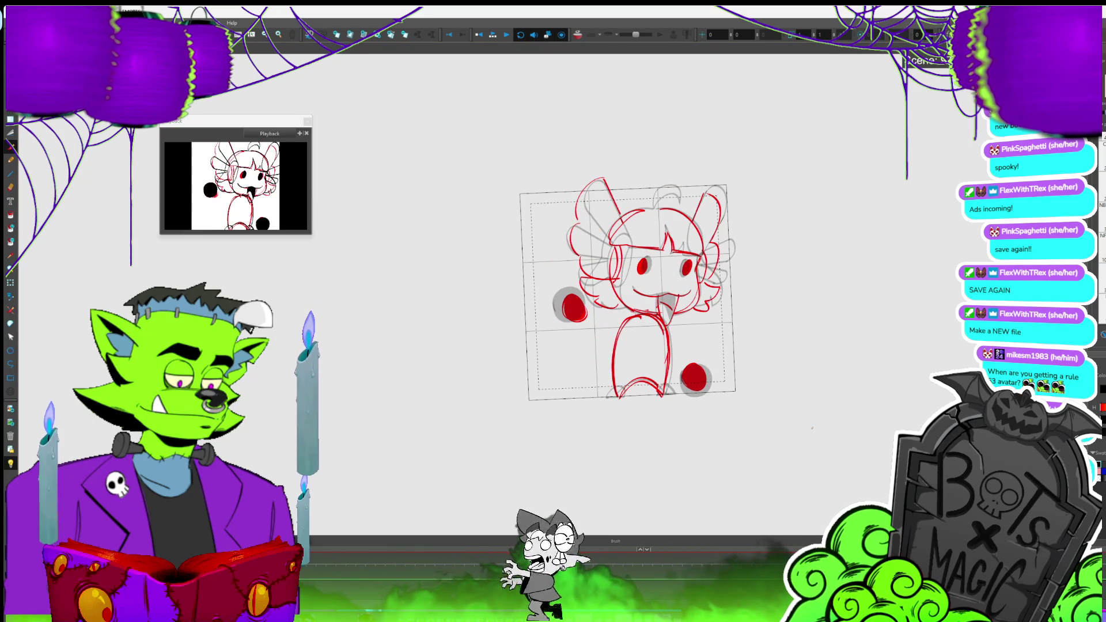
{"action": "key", "text": "comma"}
{"action": "key", "text": "period"}
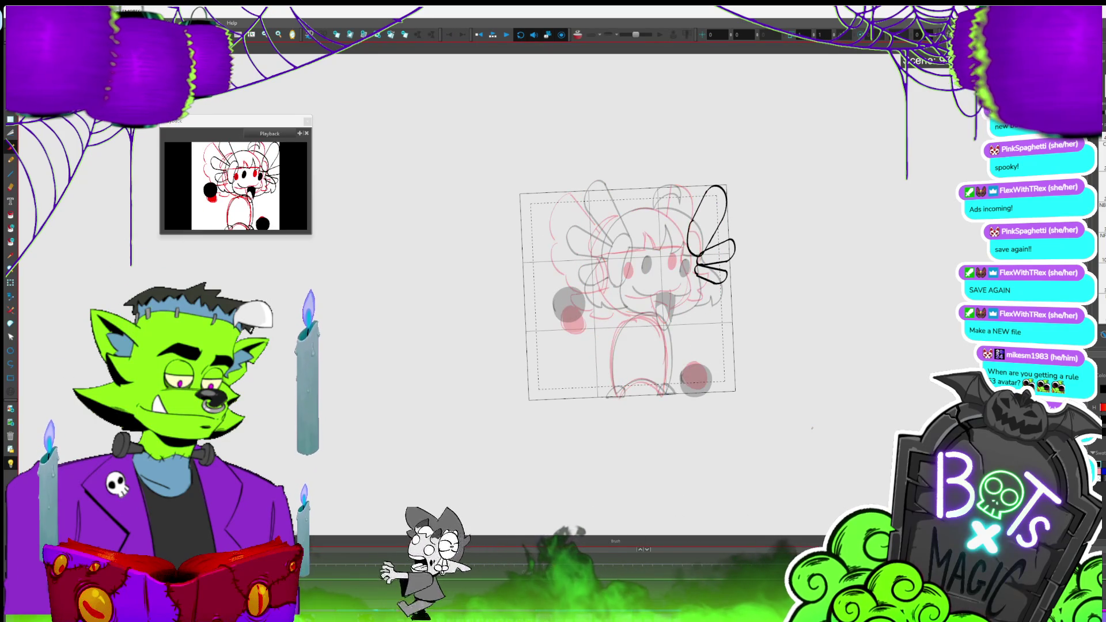
{"action": "left_click", "coordinate": [11, 462]}
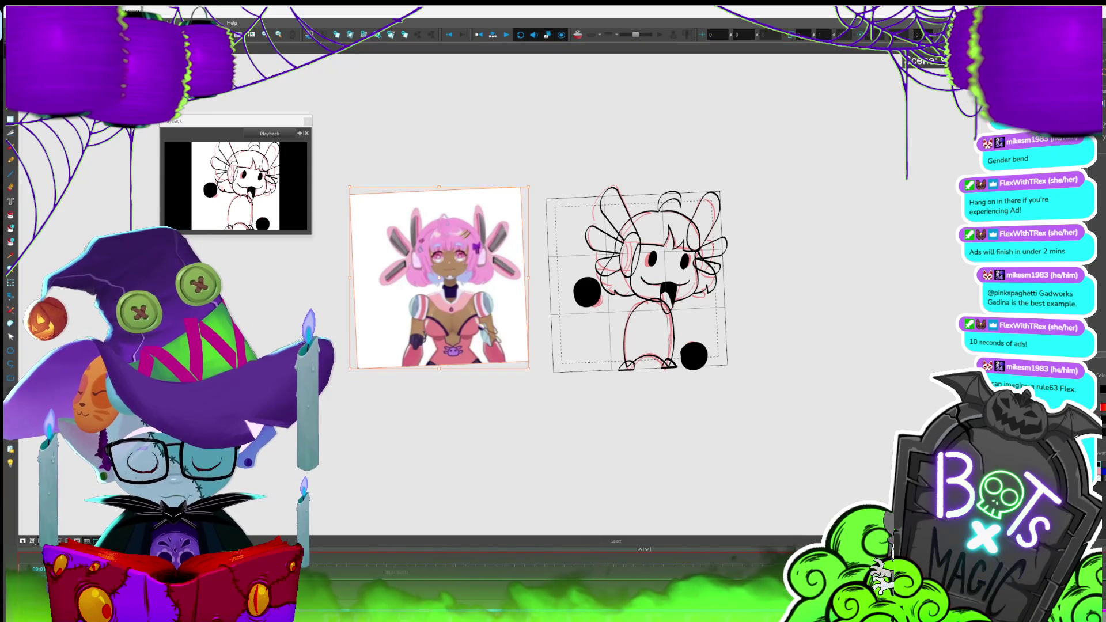
{"action": "key", "text": "period"}
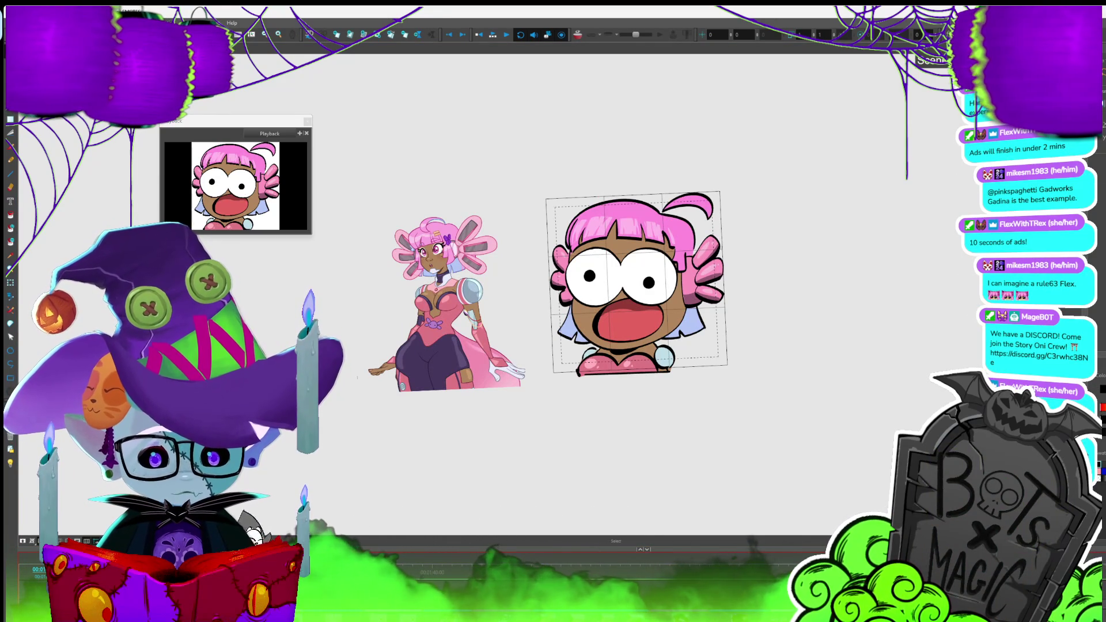
{"action": "key", "text": "period"}
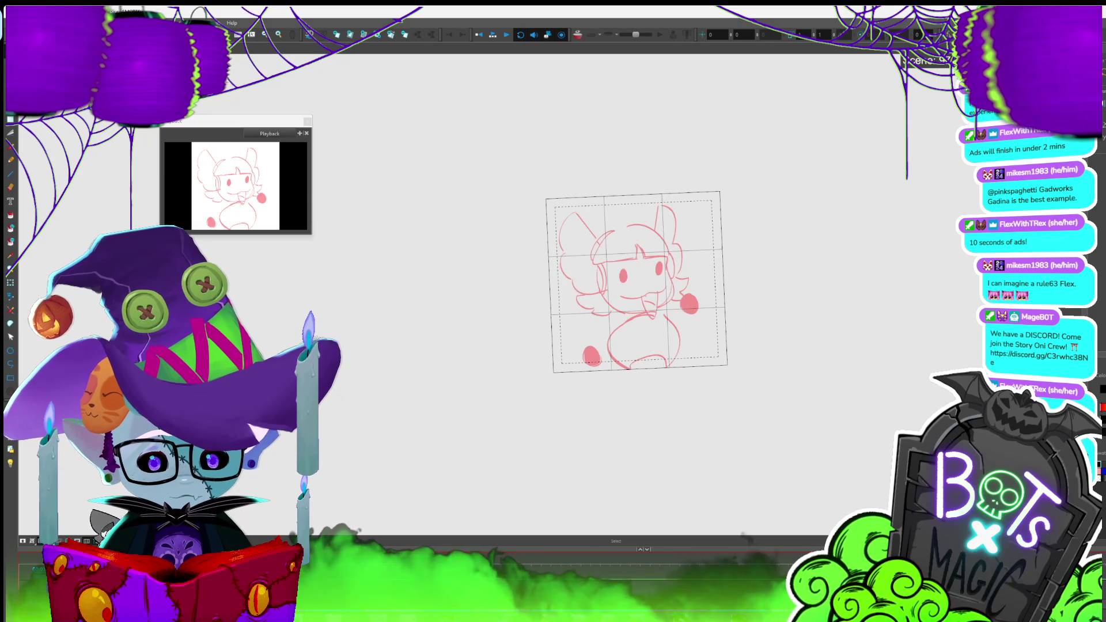
{"action": "key", "text": "period"}
- Paste the coloured face art and move it to the lower left of the canvas
{"action": "left_click", "coordinate": [439, 278]}
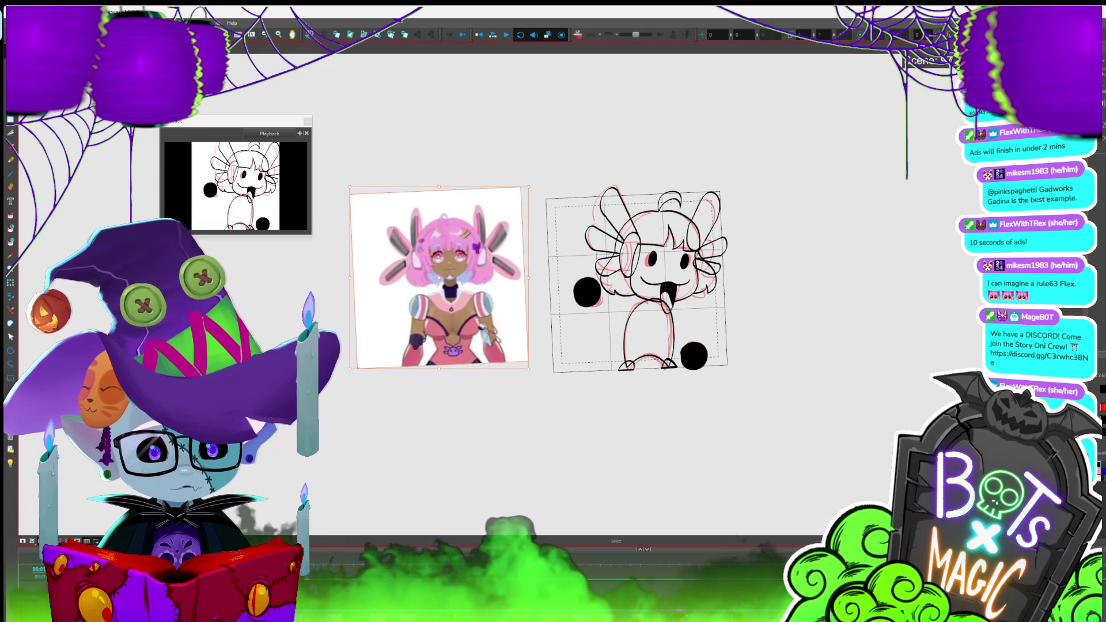
{"action": "key", "text": "ctrl+v"}
{"action": "mouse_move", "coordinate": [637, 282]}
{"action": "left_mouse_down"}
{"action": "mouse_move", "coordinate": [428, 422]}
{"action": "mouse_move", "coordinate": [556, 306]}
{"action": "left_mouse_up"}
{"action": "scroll", "coordinate": [556, 304], "scroll_direction": "down", "scroll_amount": 2}
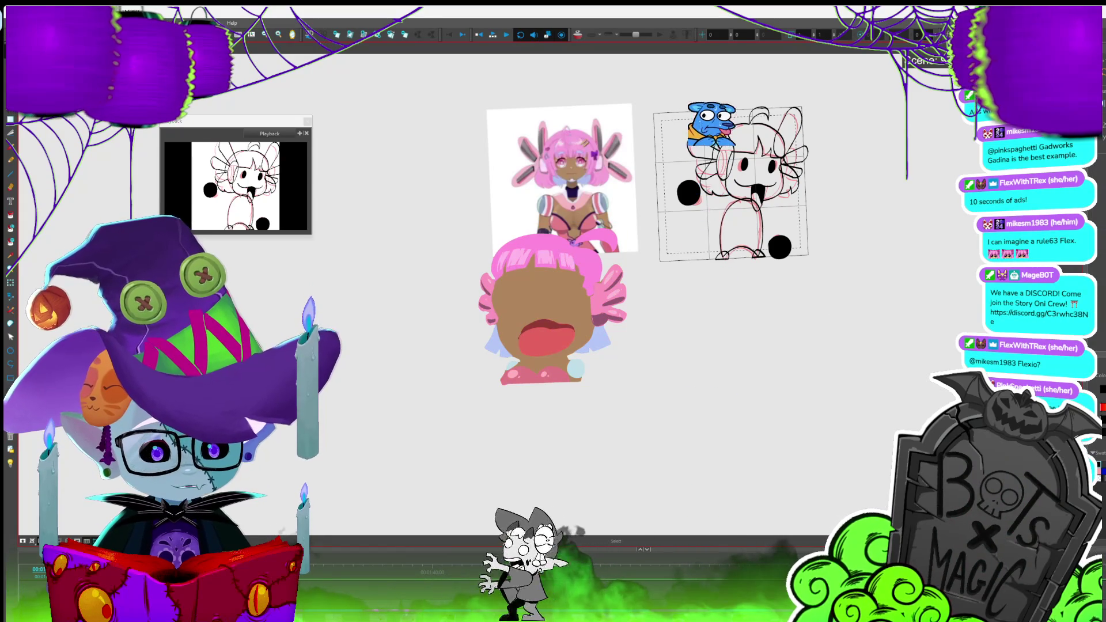
{"action": "left_click", "coordinate": [673, 193]}
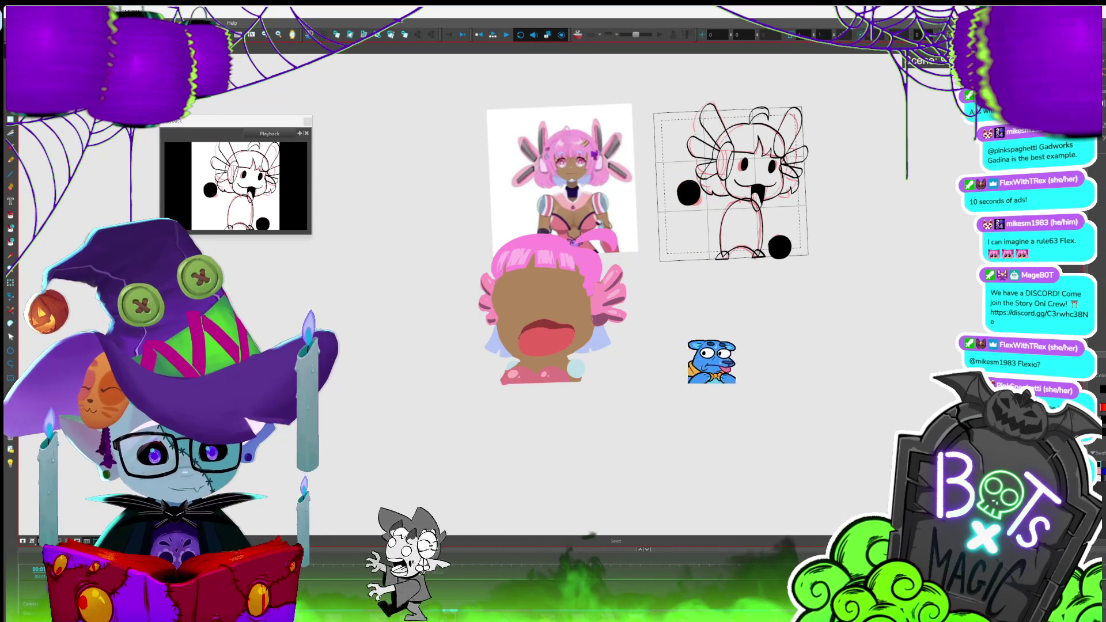
- Add white shine highlights to both black eyes, undoing the stray white fills
{"action": "key", "text": "alt+b"}
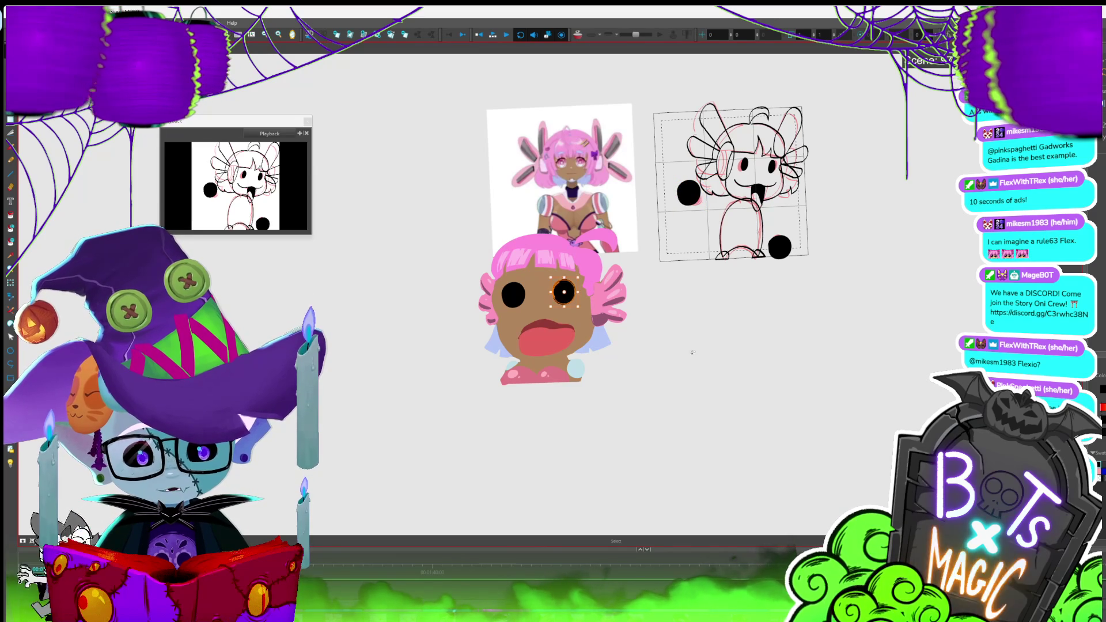
{"action": "key", "text": "2"}
{"action": "key", "text": "2"}
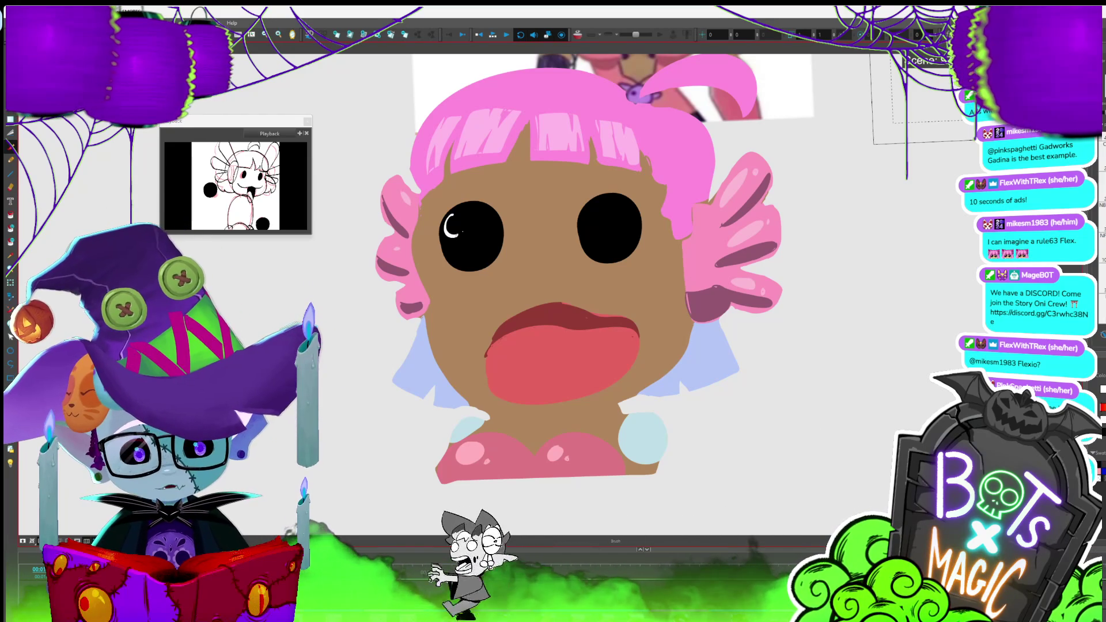
{"action": "left_click", "coordinate": [471, 236]}
{"action": "left_click", "coordinate": [539, 254]}
{"action": "key", "text": "ctrl+z"}
{"action": "key", "text": "ctrl+z"}
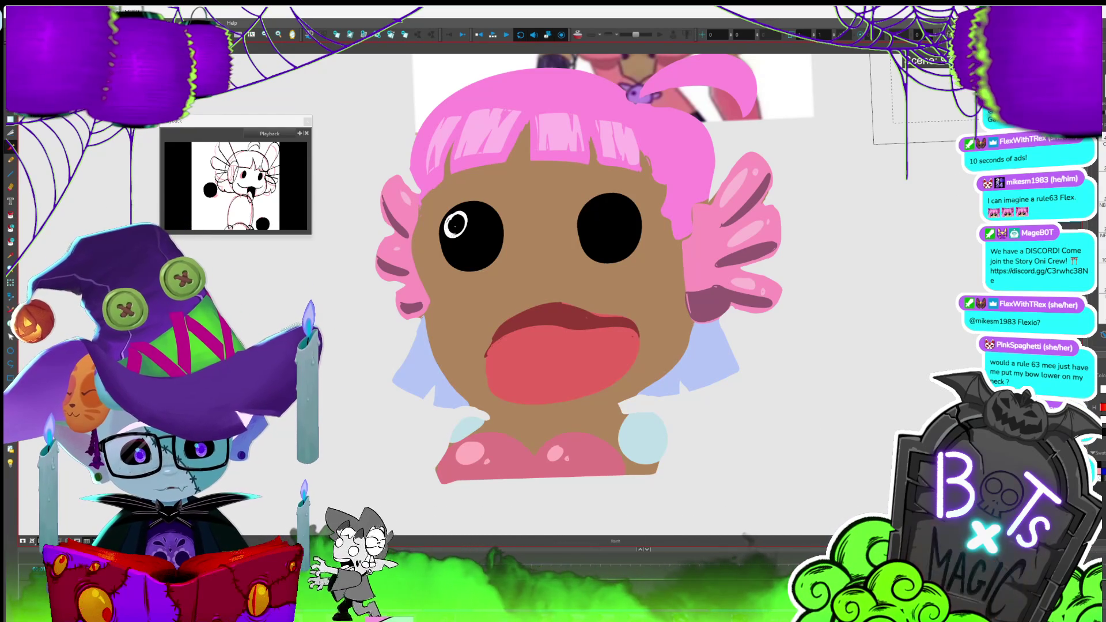
{"action": "key", "text": "alt+i"}
{"action": "left_click", "coordinate": [596, 207]}
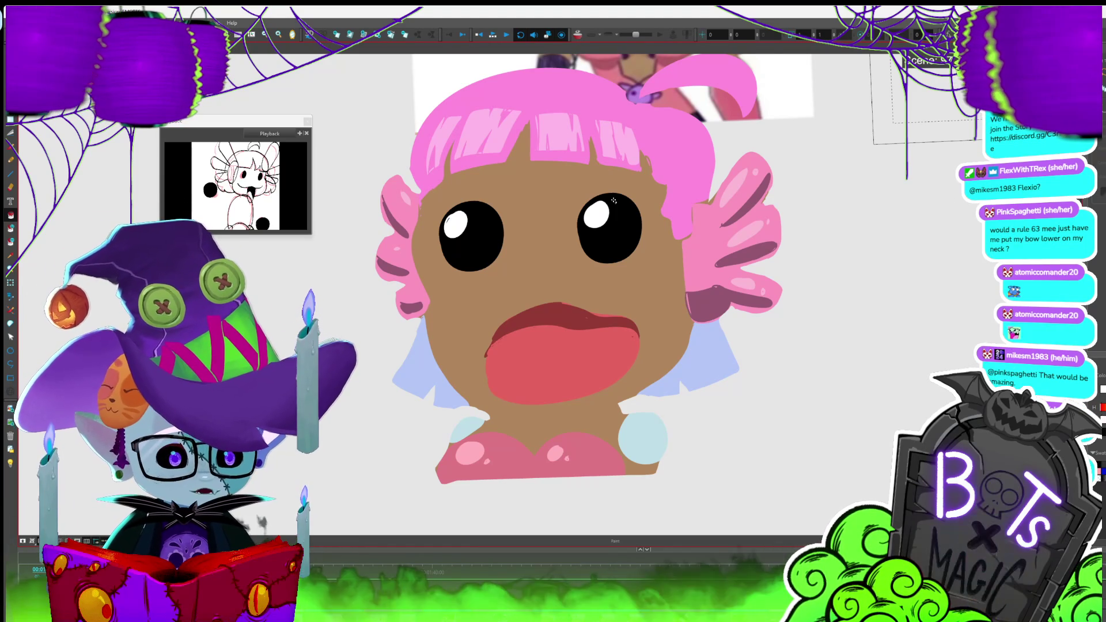
- Zoom out to the sketch and references, select the left dot, then ready the eyedropper on the next frame
{"action": "scroll", "coordinate": [196, 323], "scroll_direction": "down", "scroll_amount": 3}
{"action": "scroll", "coordinate": [196, 322], "scroll_direction": "down", "scroll_amount": 2}
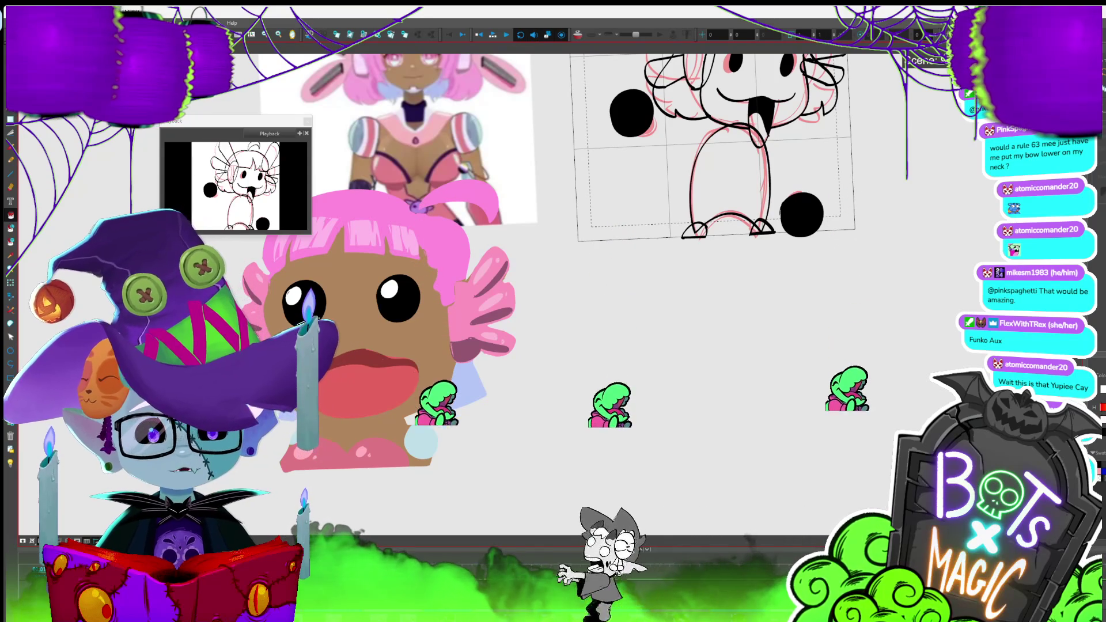
{"action": "scroll", "coordinate": [465, 574], "scroll_direction": "down", "scroll_amount": 1}
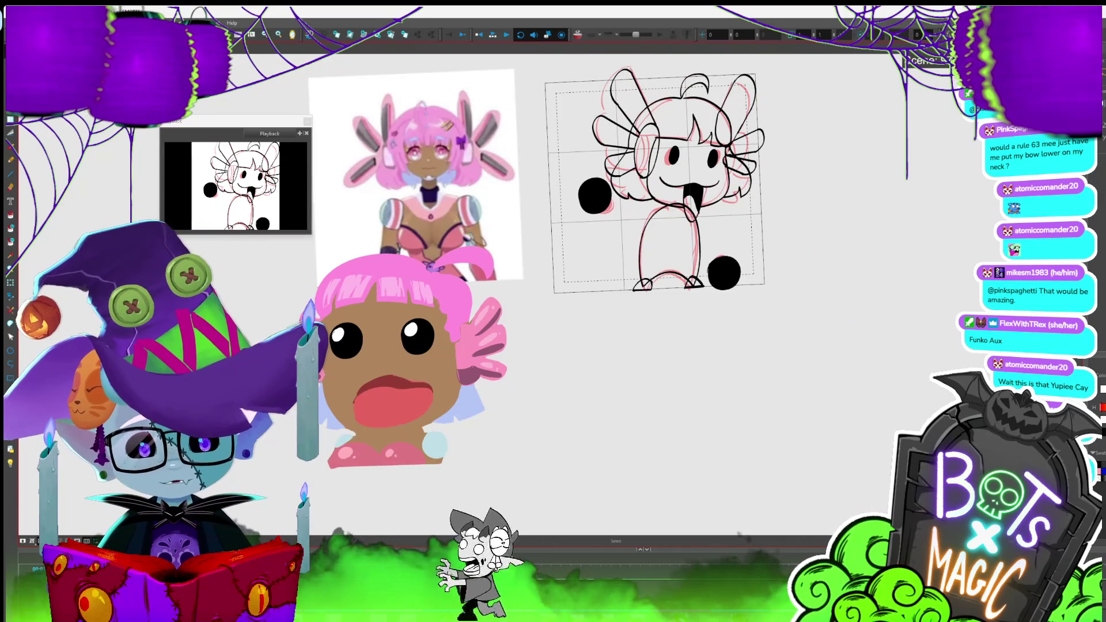
{"action": "scroll", "coordinate": [464, 574], "scroll_direction": "down", "scroll_amount": 1}
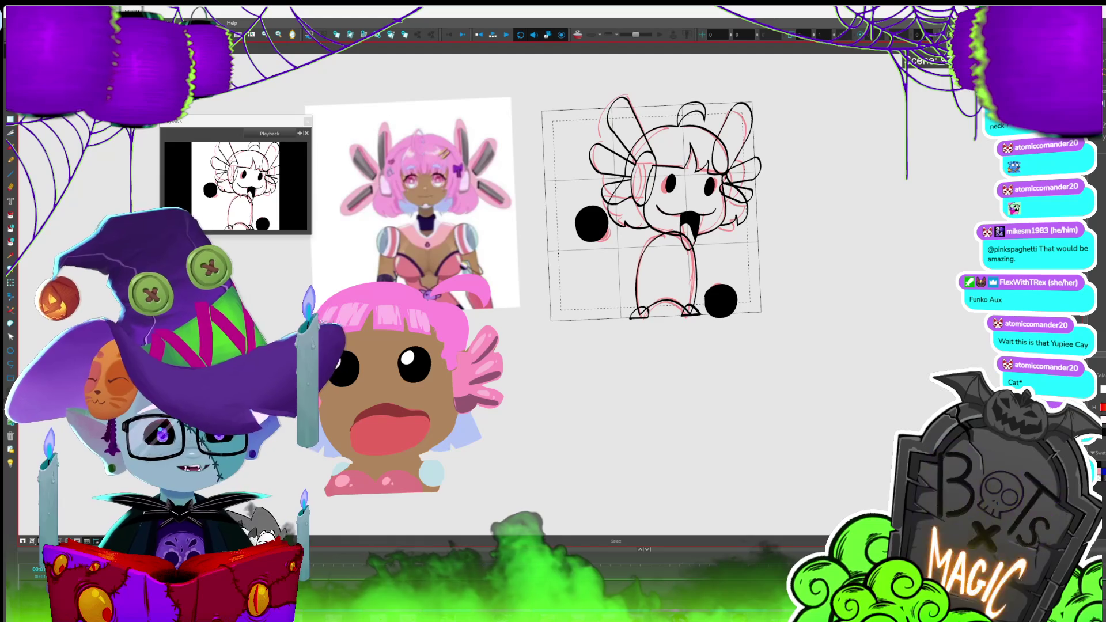
{"action": "scroll", "coordinate": [533, 231], "scroll_direction": "up", "scroll_amount": 3}
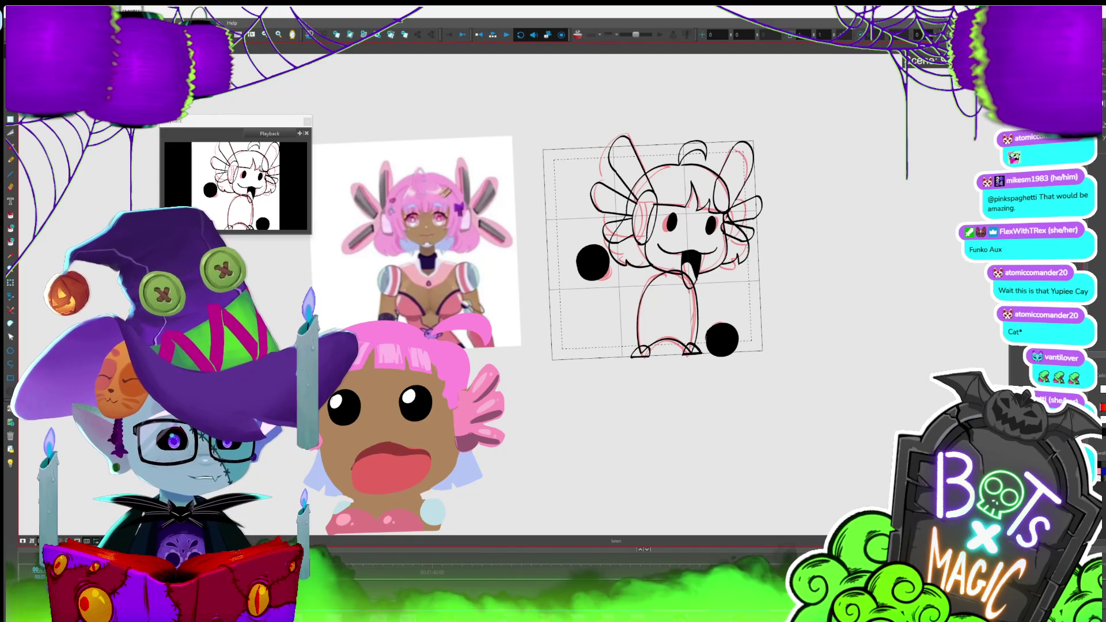
{"action": "left_click_drag", "start_coordinate": [652, 259], "coordinate": [616, 280]}
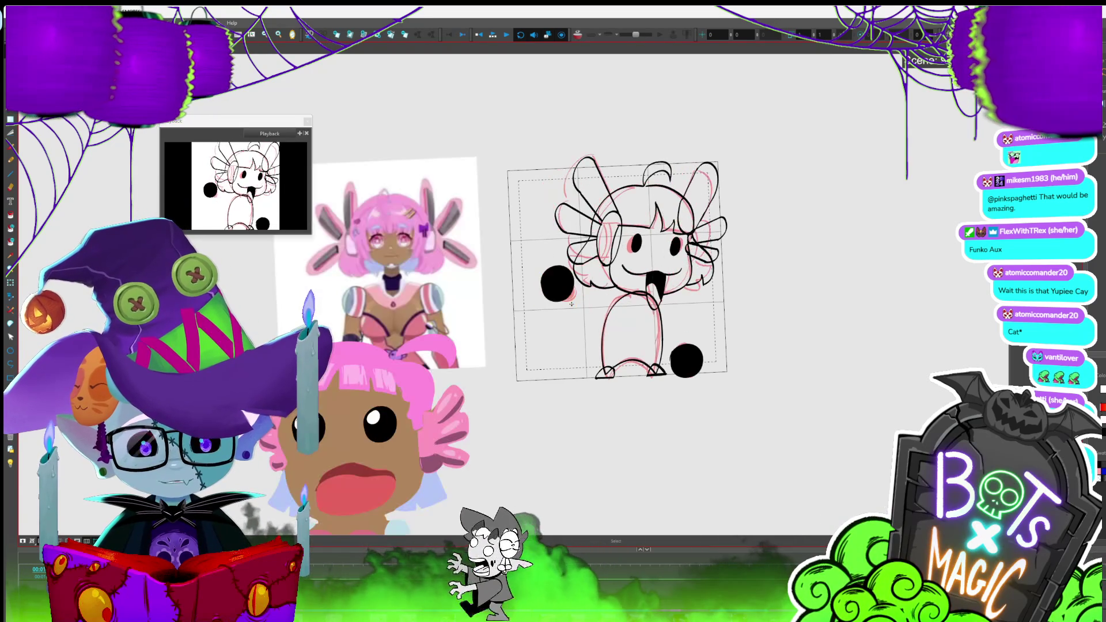
{"action": "left_click", "coordinate": [568, 296]}
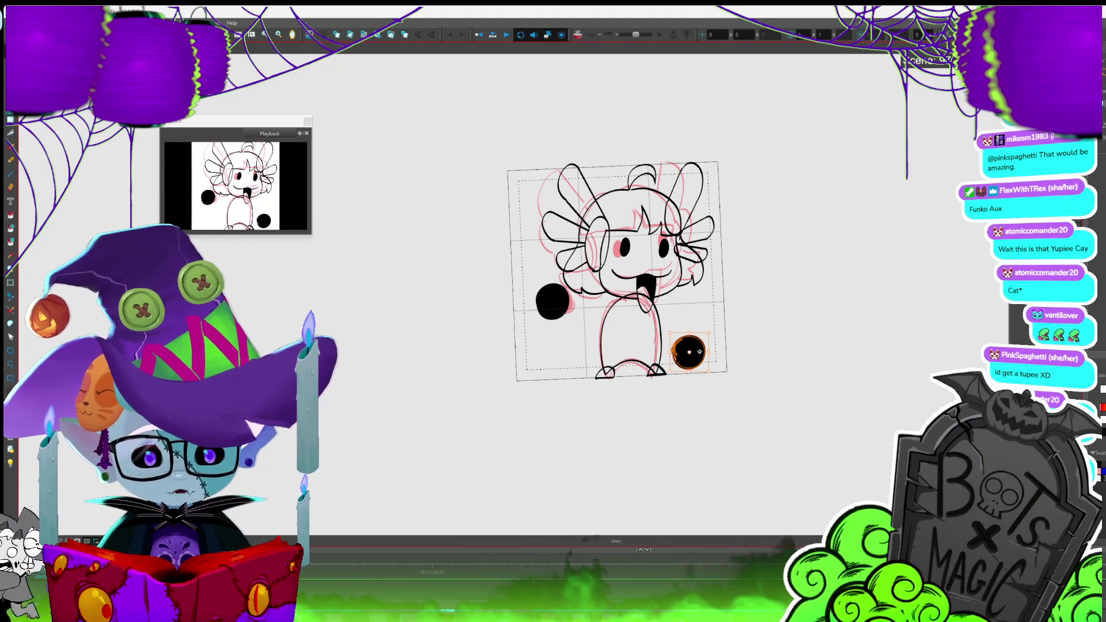
{"action": "key", "text": "period"}
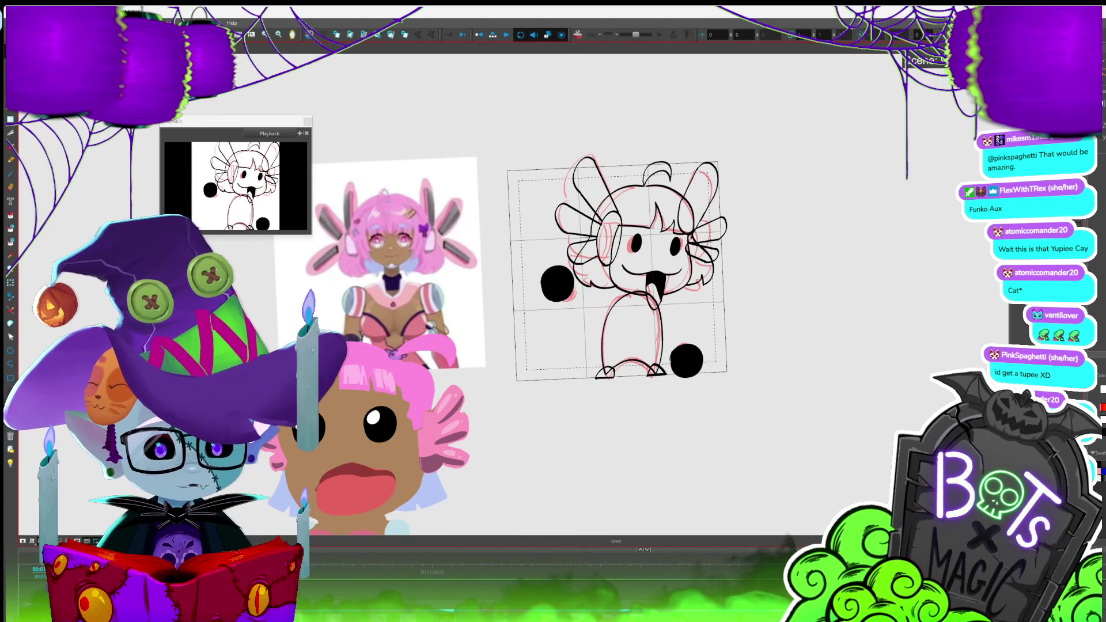
{"action": "key", "text": "alt+d"}
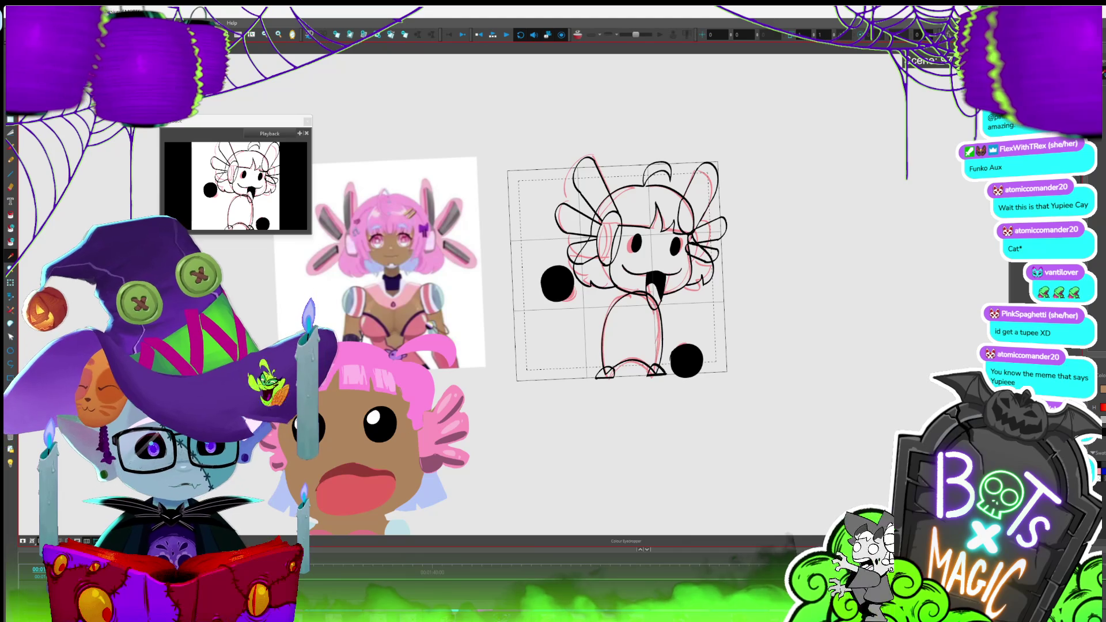
{"action": "left_click", "coordinate": [604, 340]}
- Fill the head with a brown Auto-Matte in the current colour, then outline the head with the Cutter
{"action": "left_click", "coordinate": [591, 350]}
{"action": "left_click", "coordinate": [682, 396]}
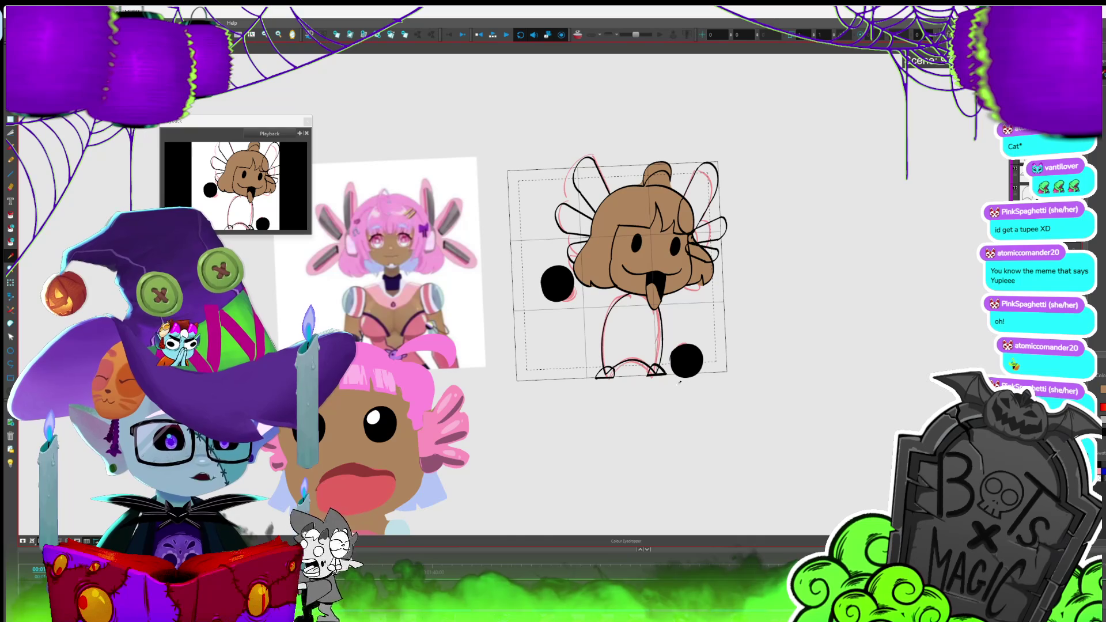
{"action": "key", "text": "alt+t"}
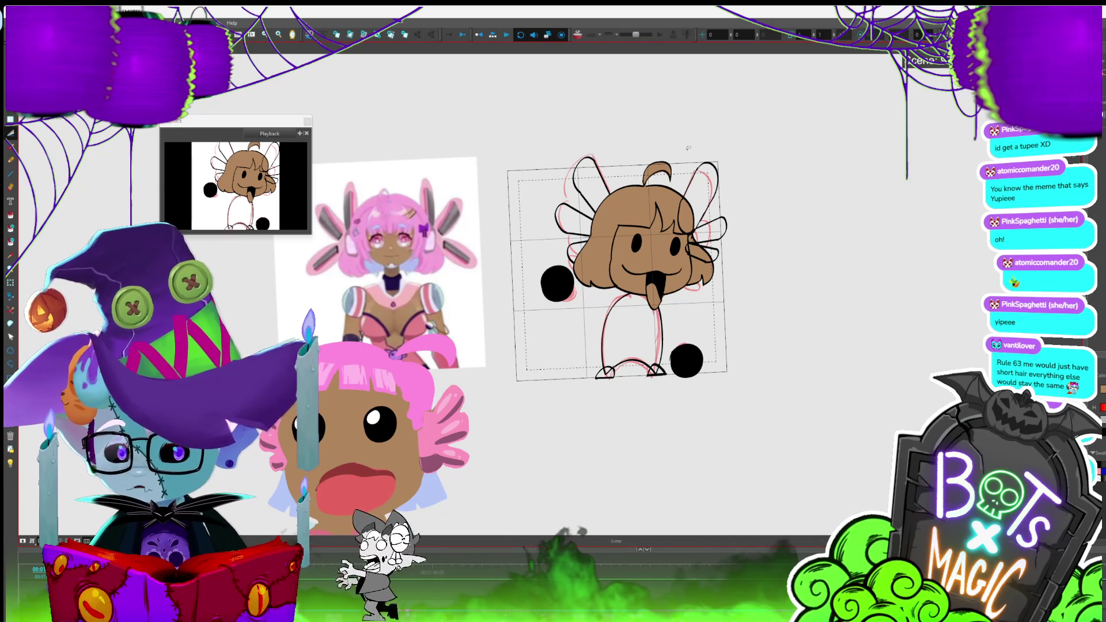
{"action": "key", "text": "1"}
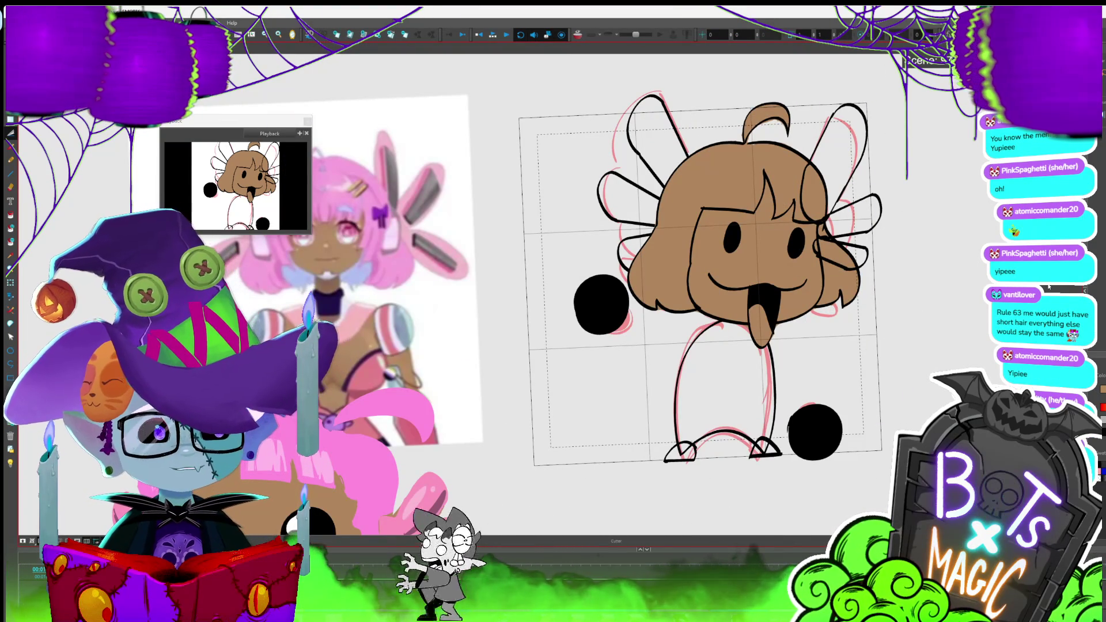
{"action": "mouse_move", "coordinate": [375, 442]}
{"action": "left_mouse_down"}
{"action": "mouse_move", "coordinate": [494, 432]}
{"action": "mouse_move", "coordinate": [316, 448]}
{"action": "left_mouse_up"}
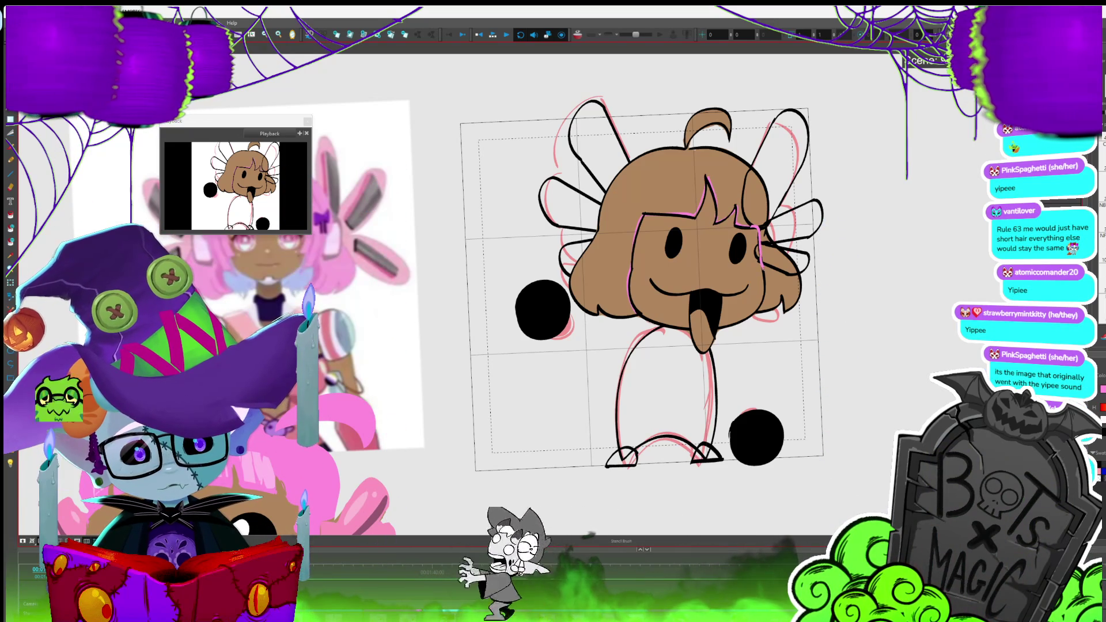
{"action": "left_click_drag", "start_coordinate": [759, 256], "coordinate": [850, 263]}
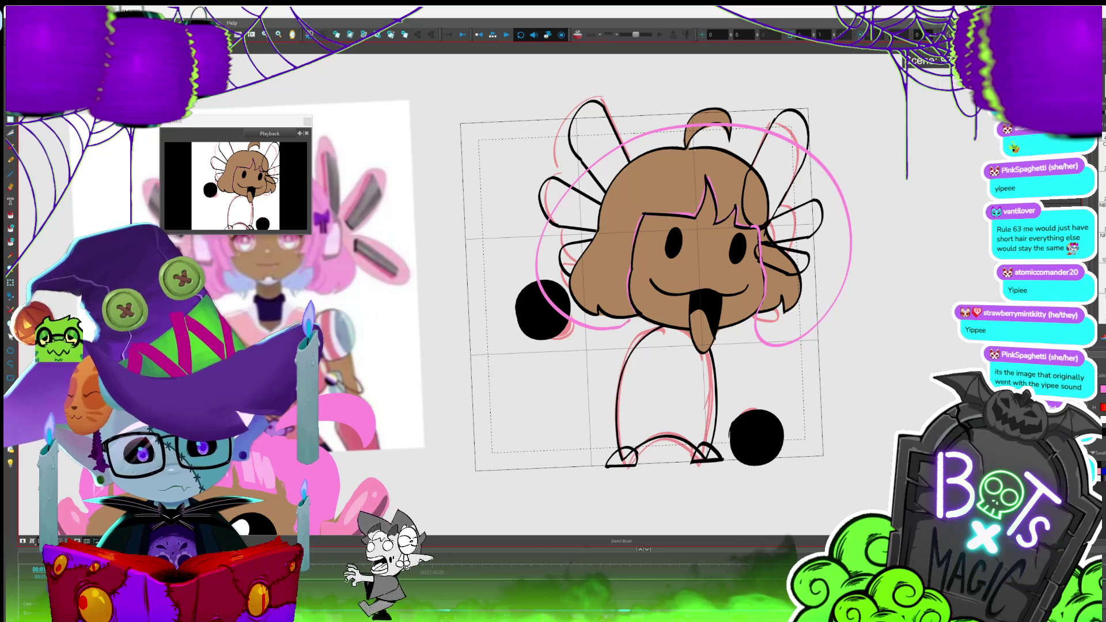
- Undo the head outline and paint the hair and tongue pink
{"action": "key", "text": "ctrl+z"}
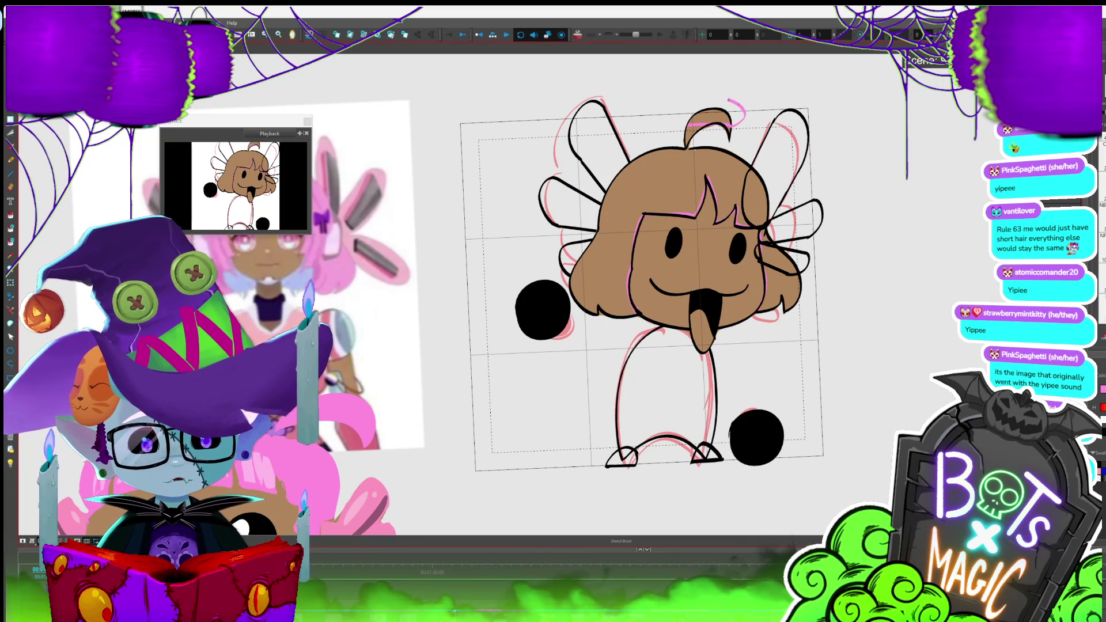
{"action": "left_click", "coordinate": [706, 158]}
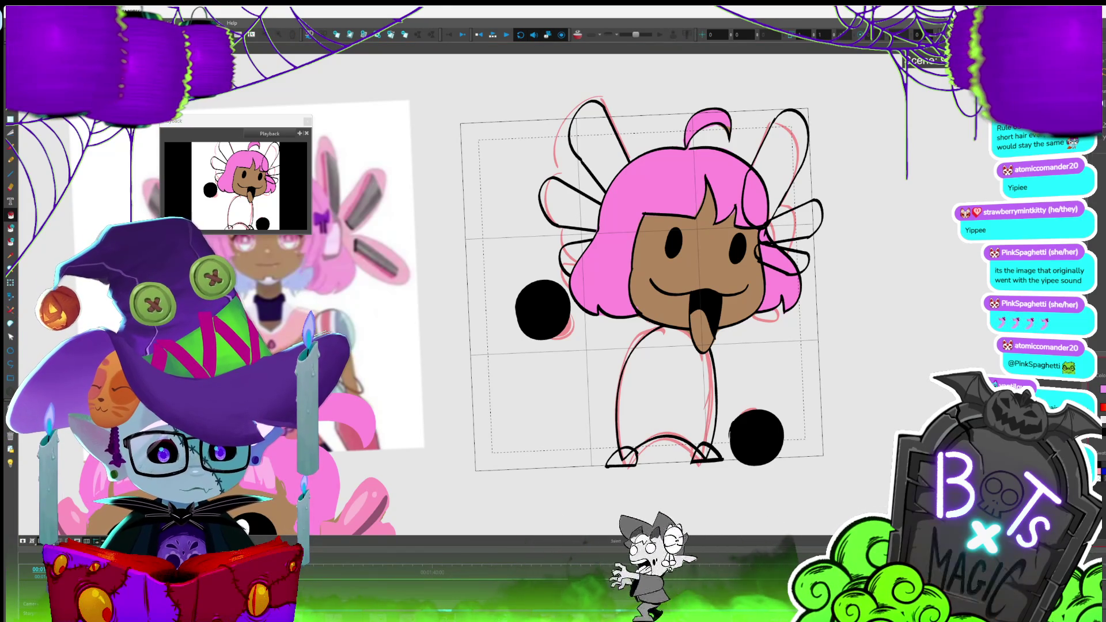
{"action": "left_click", "coordinate": [710, 313]}
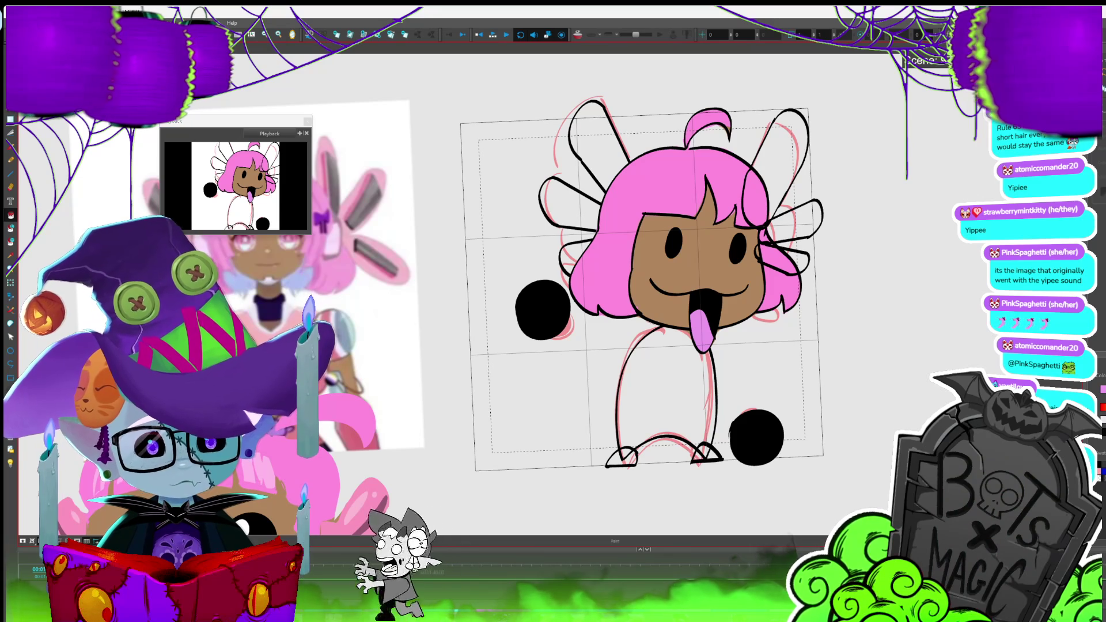
{"action": "key", "text": "ctrl+shift+m"}
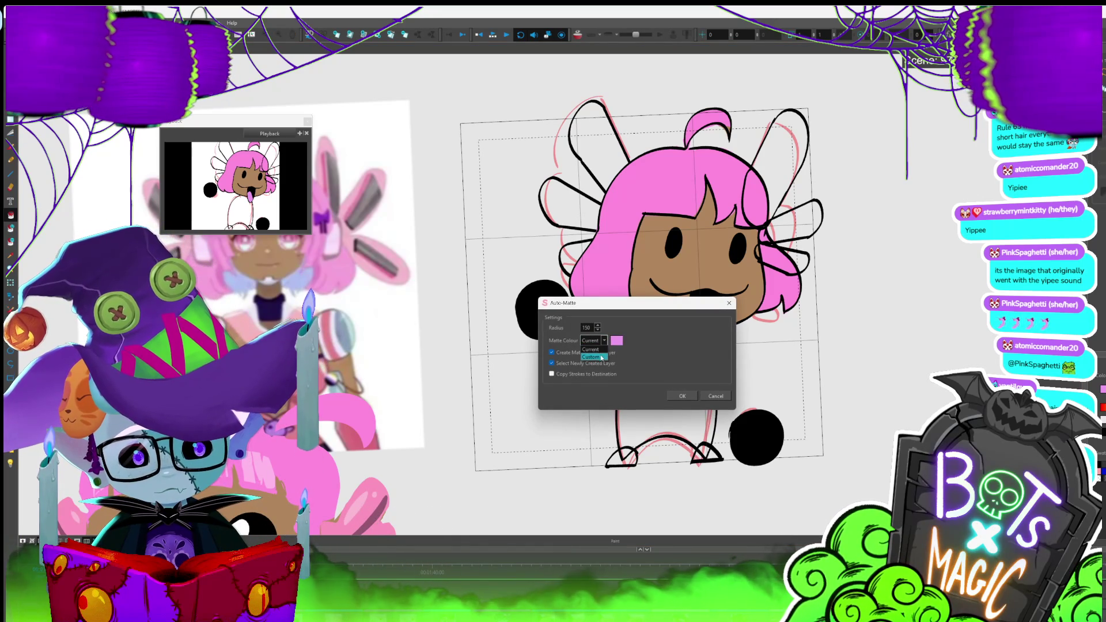
- Fill the body with a custom lavender purple Auto-Matte
{"action": "left_click", "coordinate": [617, 342]}
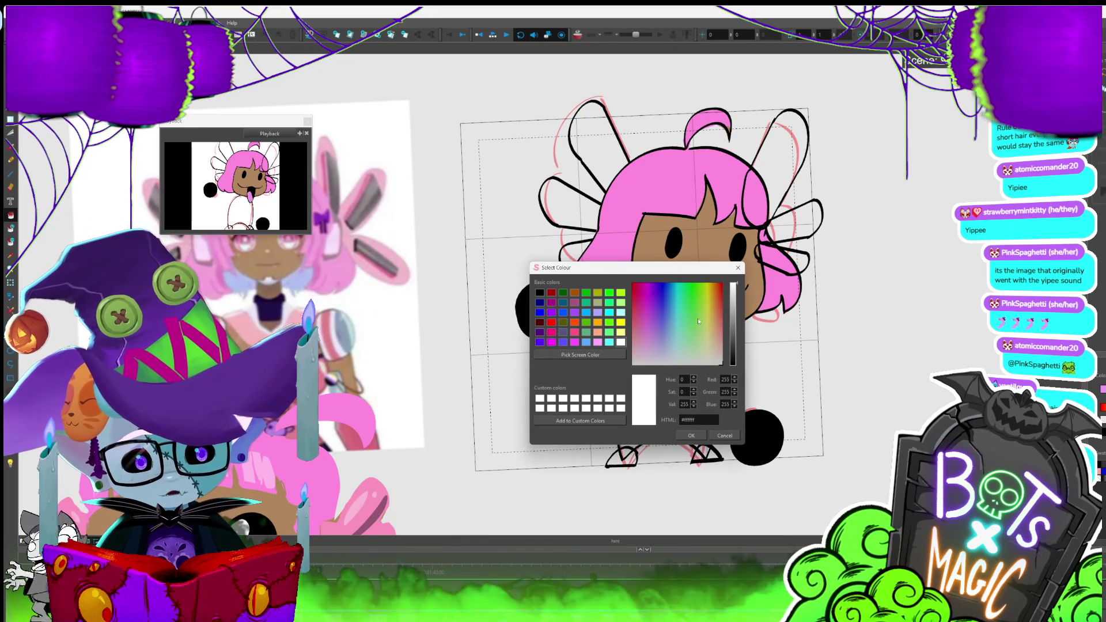
{"action": "left_click", "coordinate": [655, 320]}
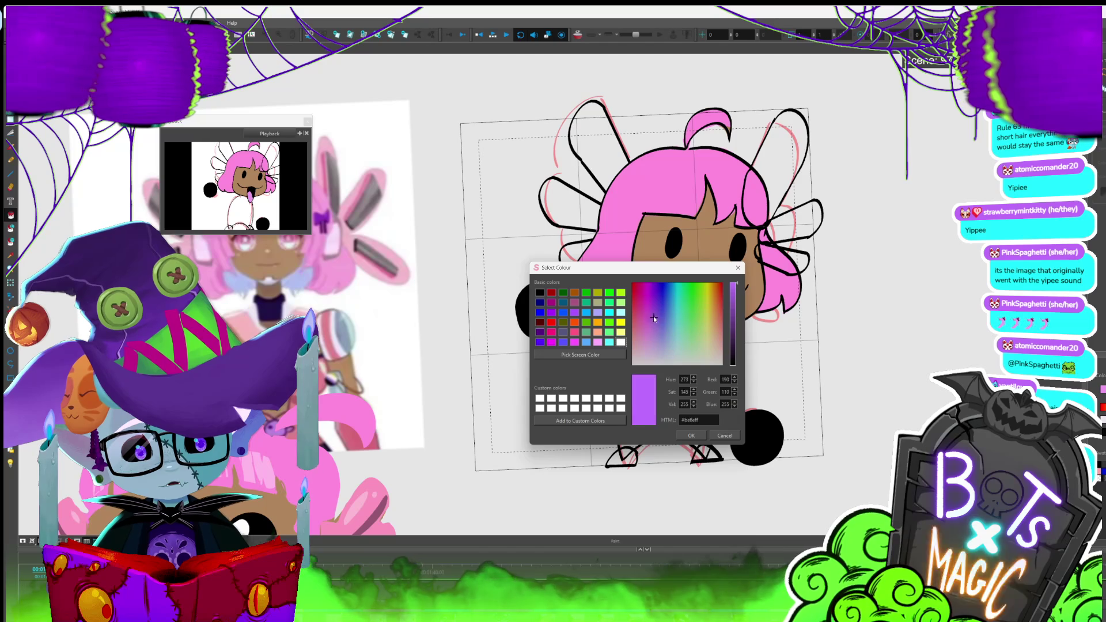
{"action": "left_click", "coordinate": [656, 310]}
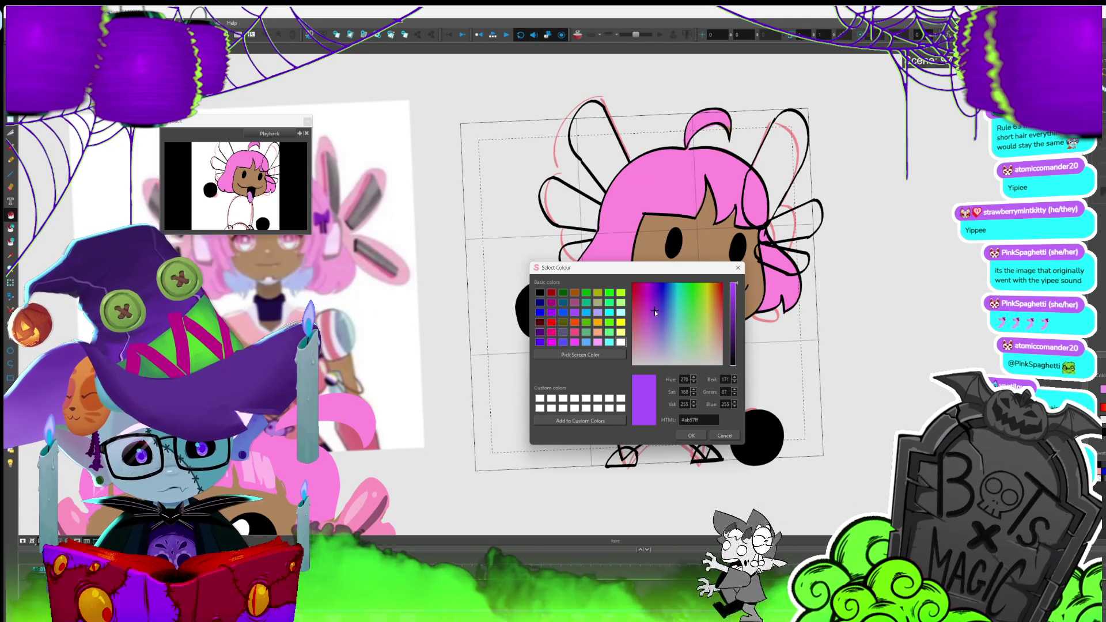
{"action": "left_click", "coordinate": [653, 300]}
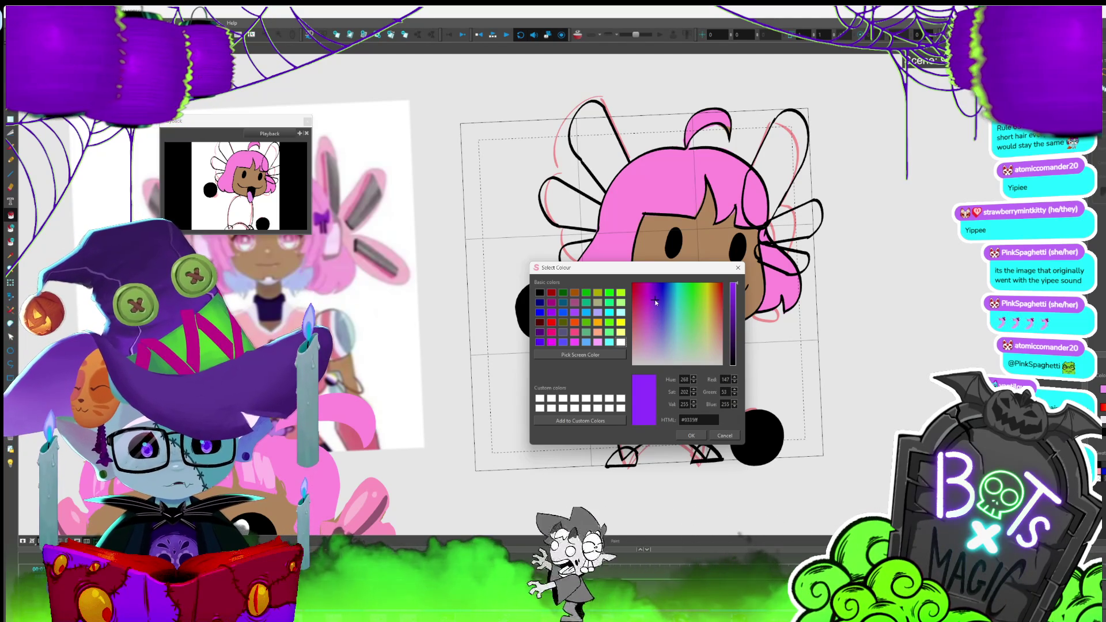
{"action": "left_click", "coordinate": [654, 303]}
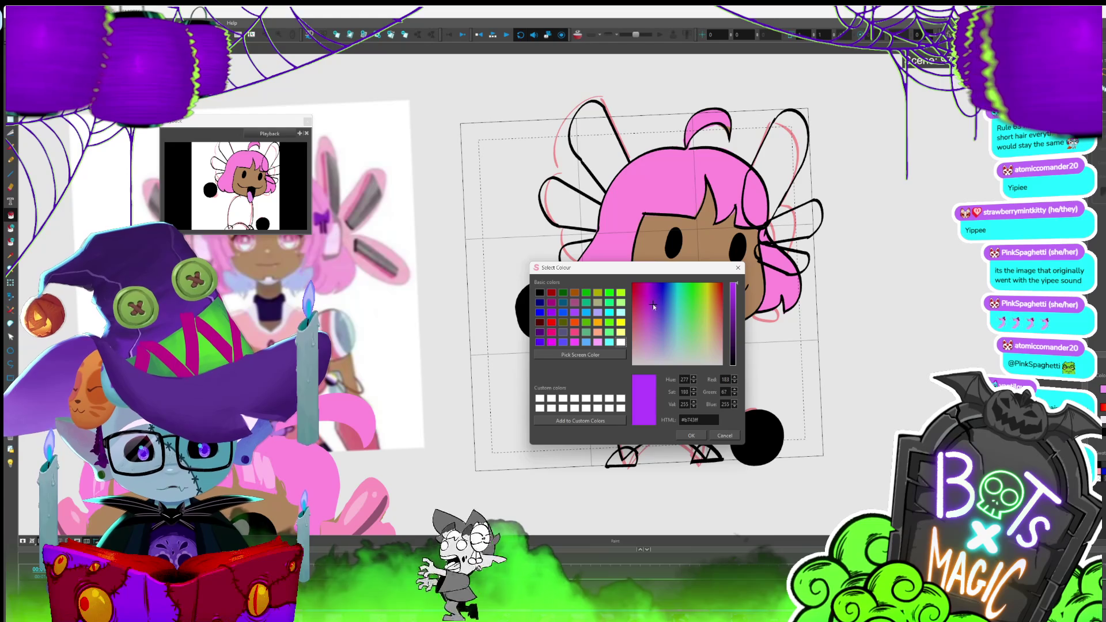
{"action": "left_click", "coordinate": [655, 306]}
{"action": "left_click", "coordinate": [656, 317]}
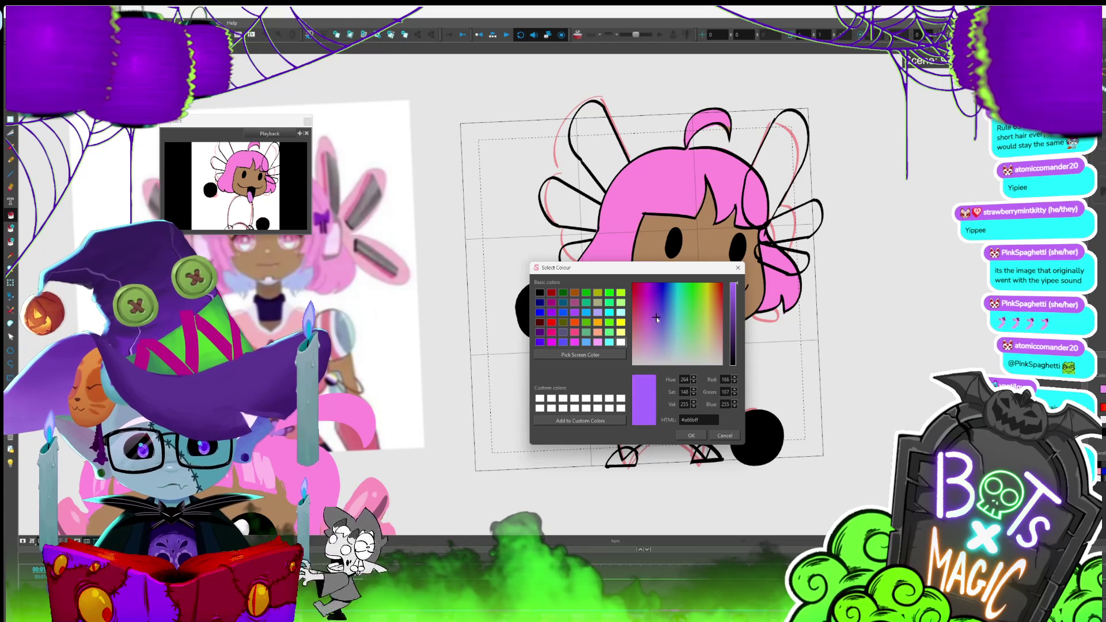
{"action": "left_click", "coordinate": [692, 436]}
{"action": "left_click", "coordinate": [691, 392]}
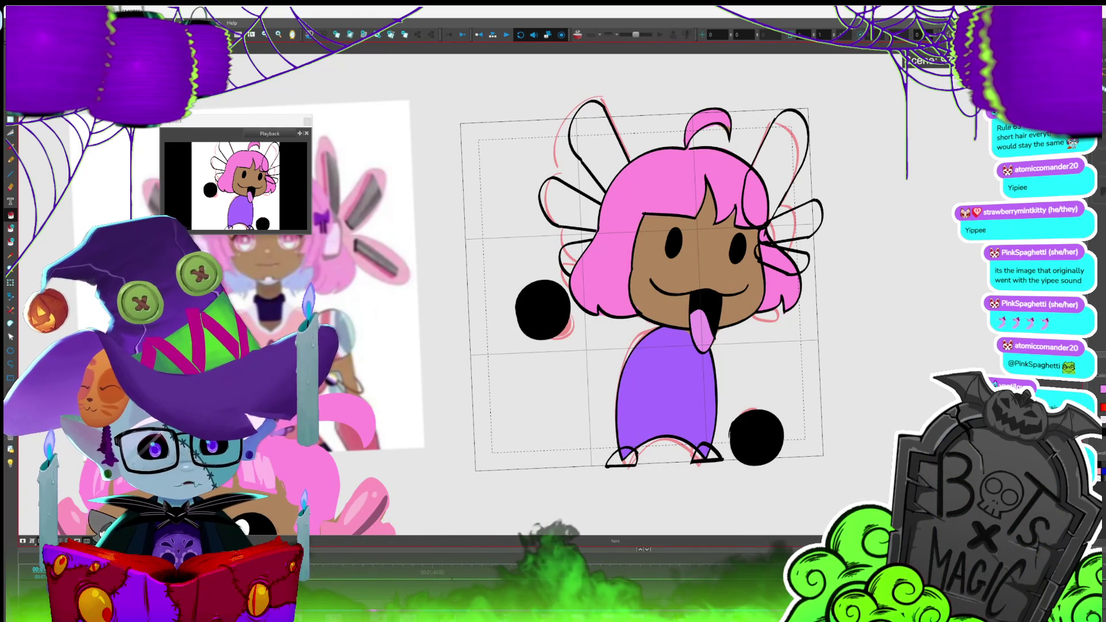
- Apply a white Auto-Matte to fill the feet
{"action": "left_click", "coordinate": [743, 315]}
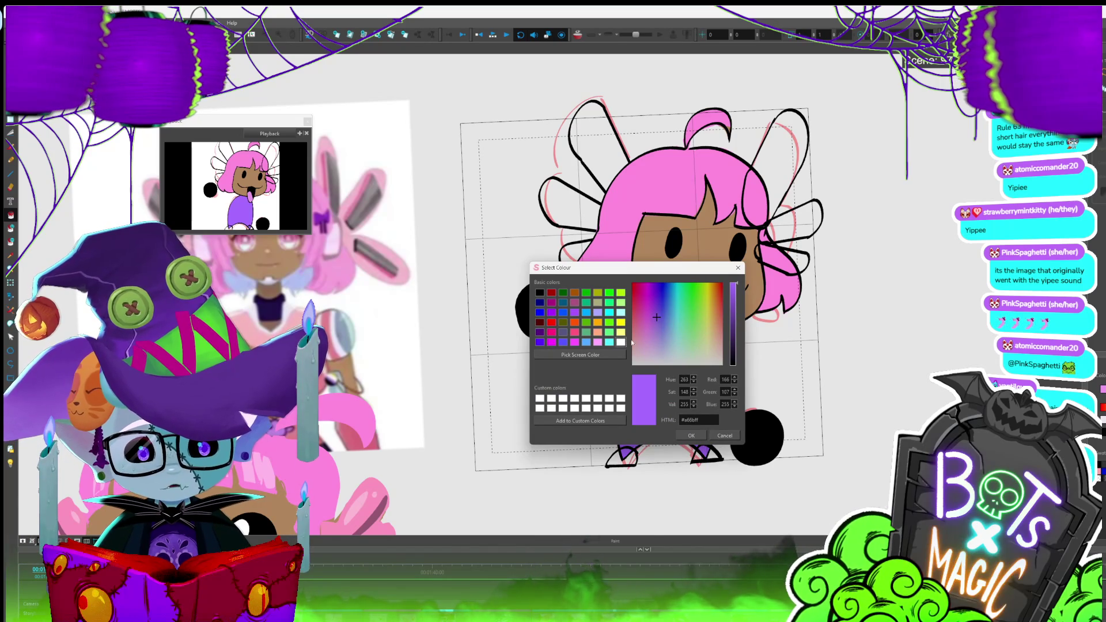
{"action": "left_click", "coordinate": [691, 435]}
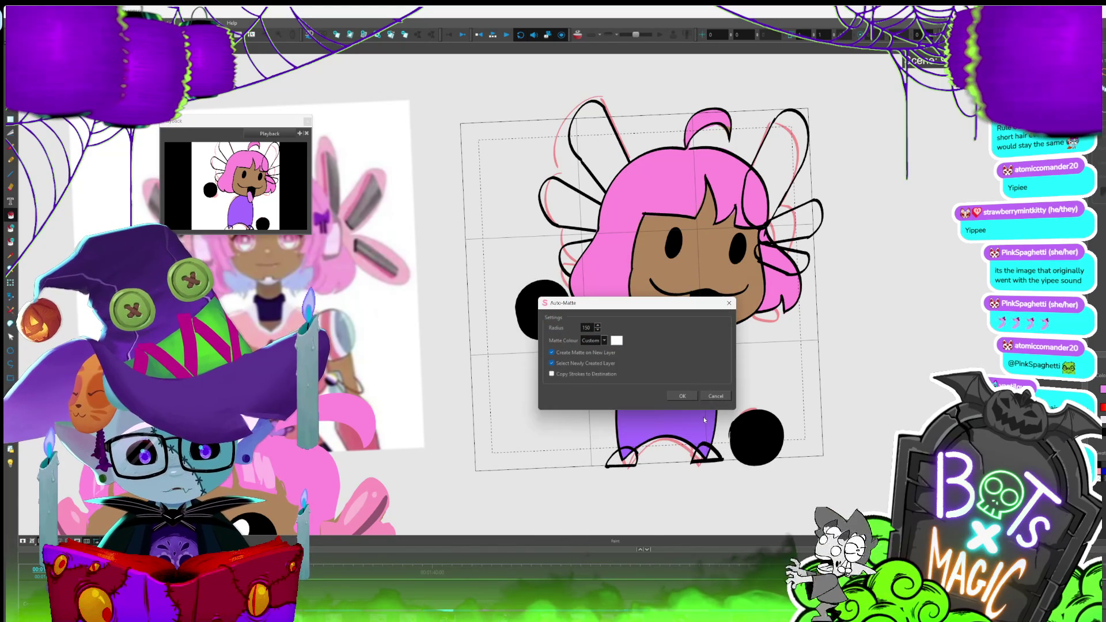
{"action": "left_click", "coordinate": [682, 396]}
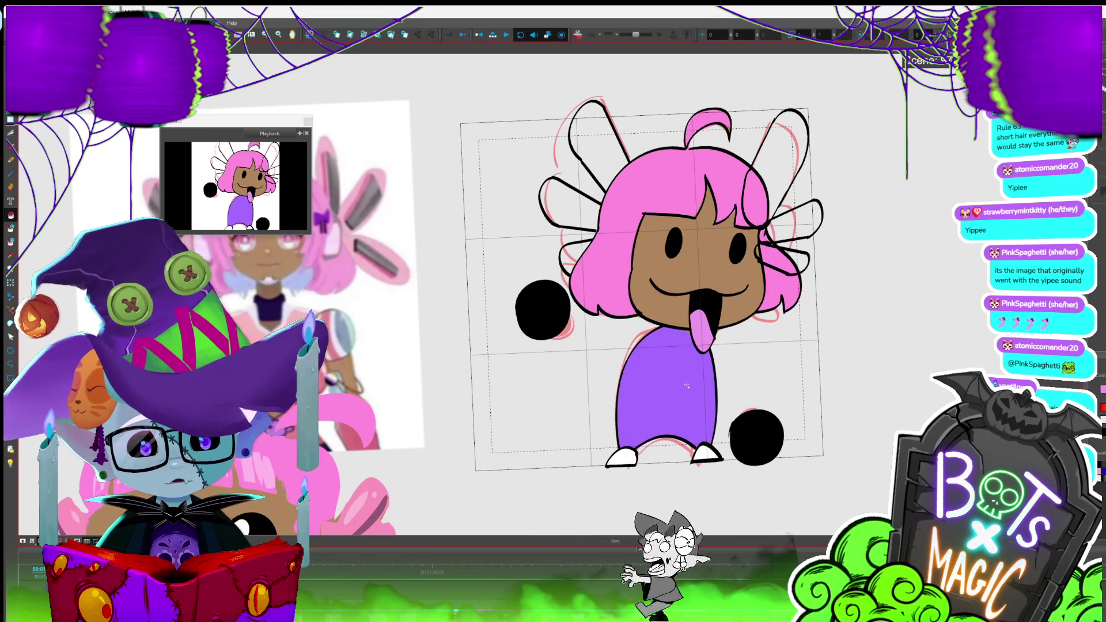
- Sample pink from the reference art and paint the left and bottom-right black circles bright pink
{"action": "scroll", "coordinate": [687, 385], "scroll_direction": "down", "scroll_amount": 3}
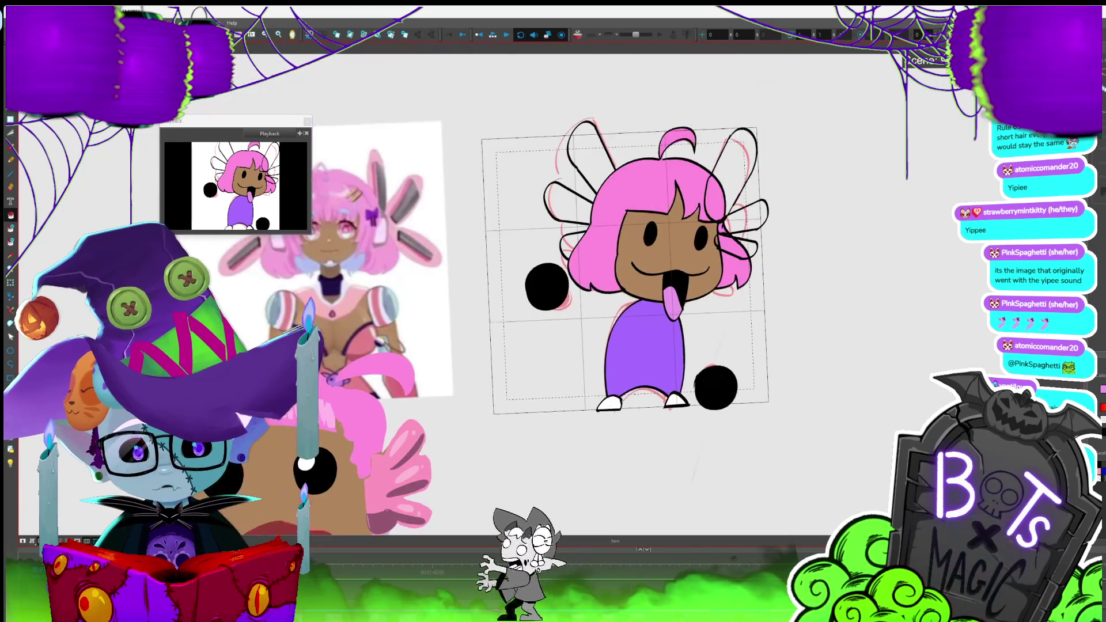
{"action": "mouse_move", "coordinate": [379, 532]}
{"action": "left_mouse_down"}
{"action": "mouse_move", "coordinate": [479, 400]}
{"action": "mouse_move", "coordinate": [337, 557]}
{"action": "left_mouse_up"}
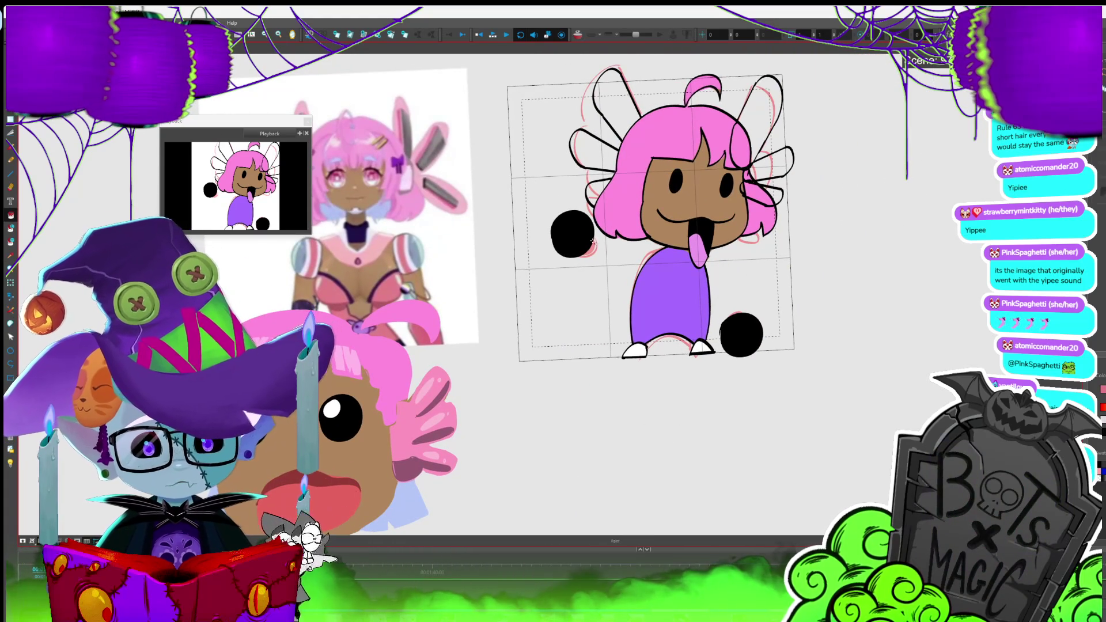
{"action": "left_click", "coordinate": [590, 234]}
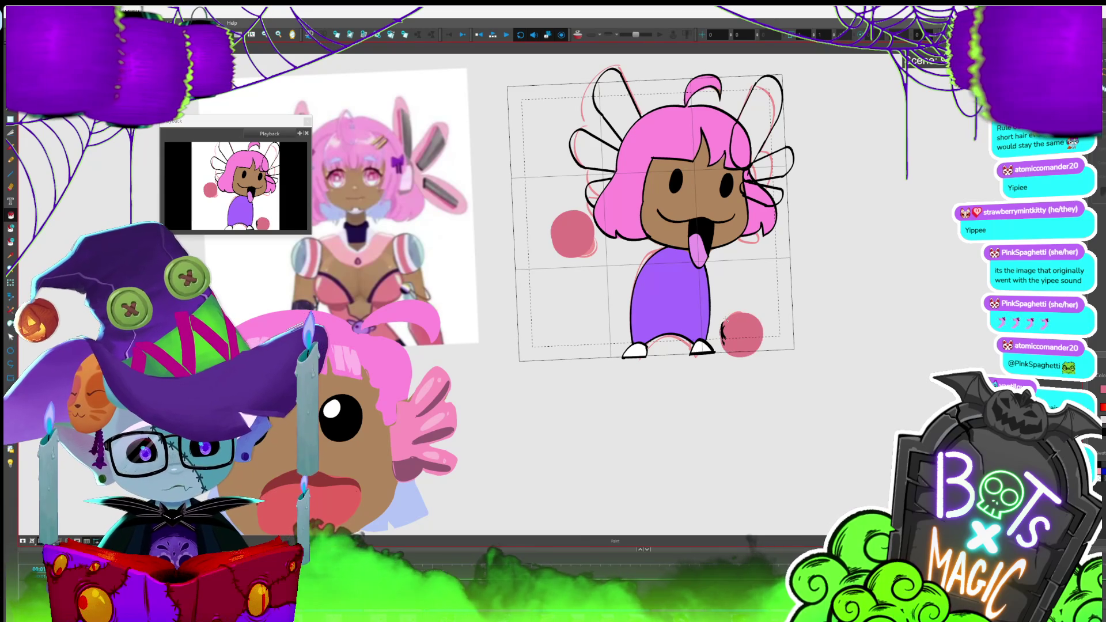
{"action": "left_click_drag", "start_coordinate": [759, 309], "coordinate": [732, 363]}
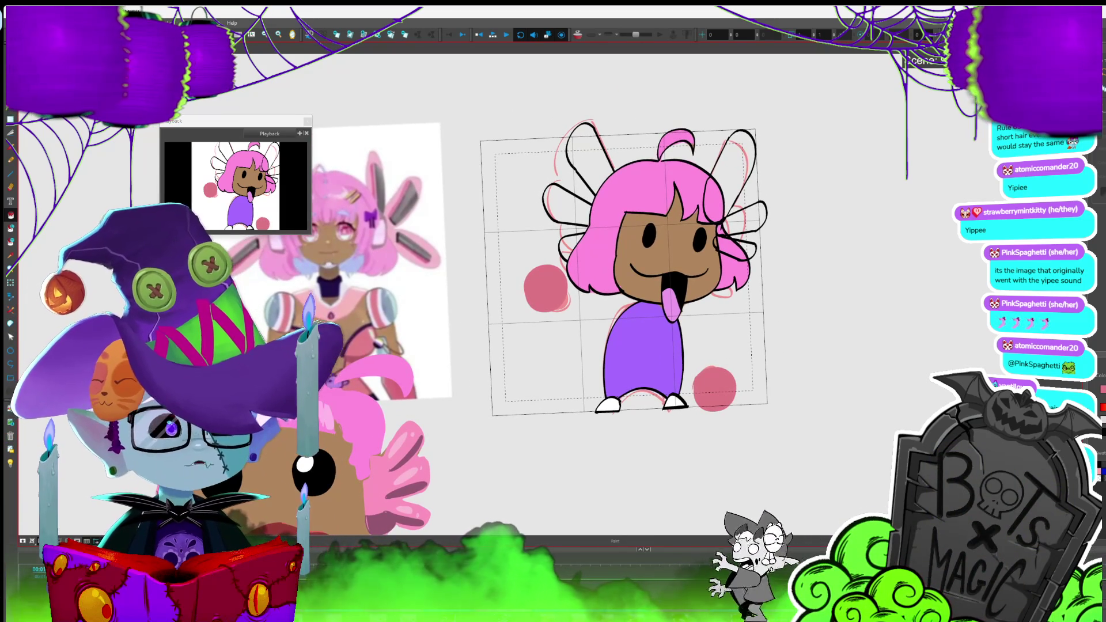
{"action": "left_click", "coordinate": [544, 289]}
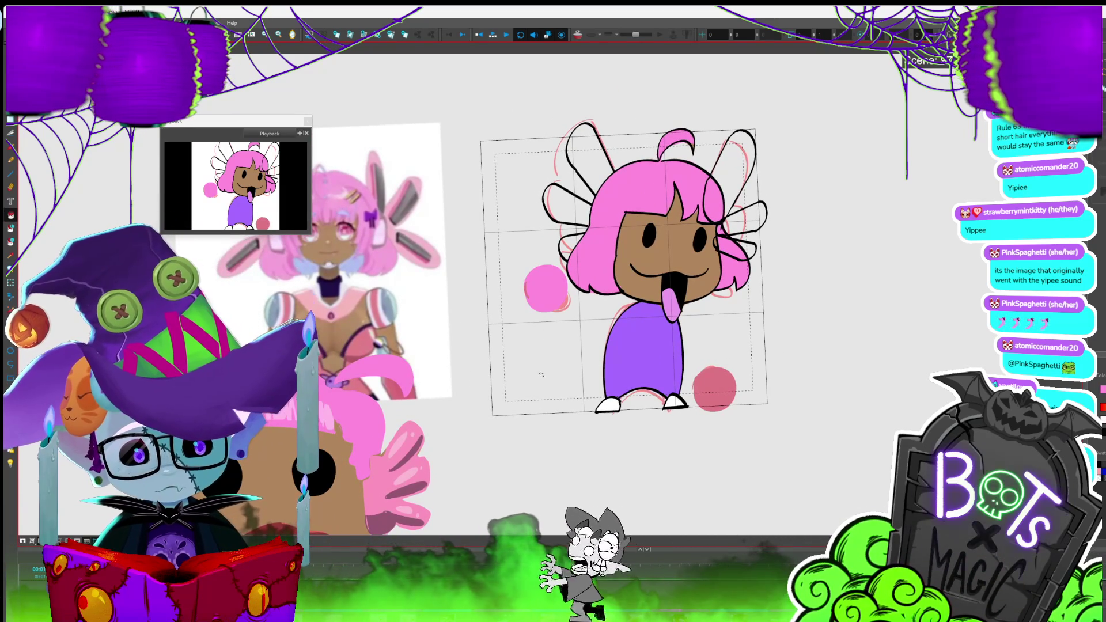
{"action": "left_click", "coordinate": [716, 372]}
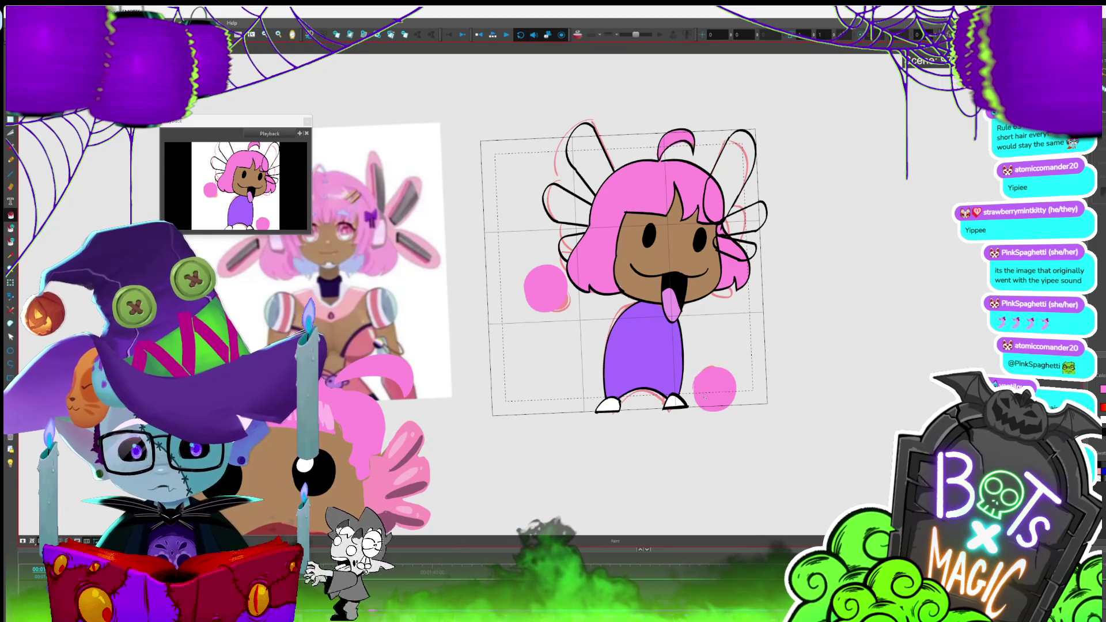
{"action": "left_click_drag", "start_coordinate": [715, 372], "coordinate": [700, 403]}
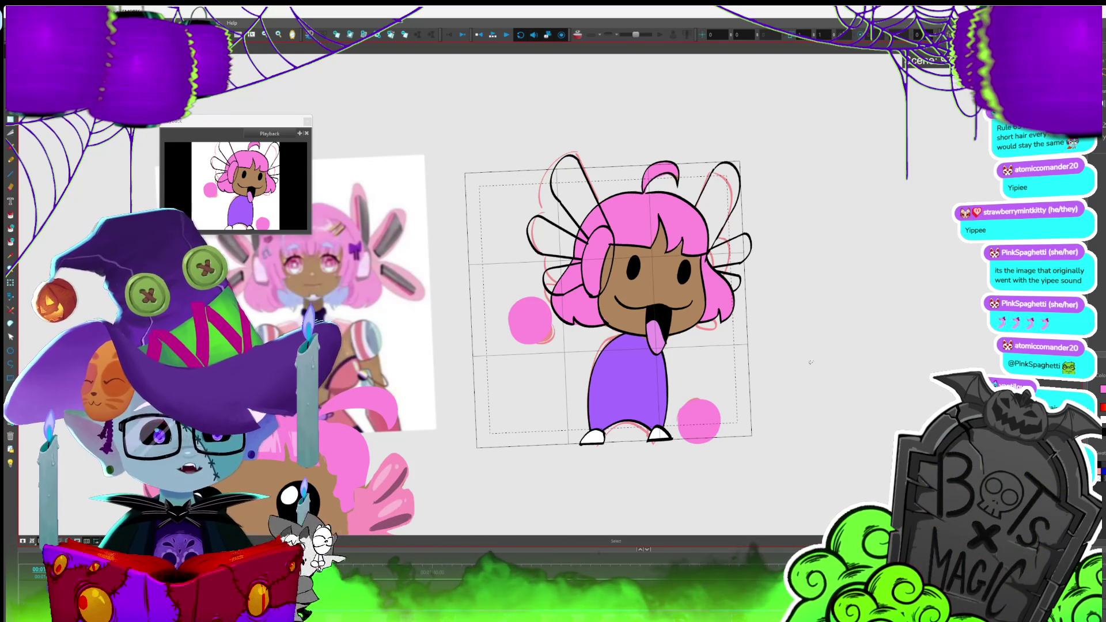
{"action": "key", "text": "2"}
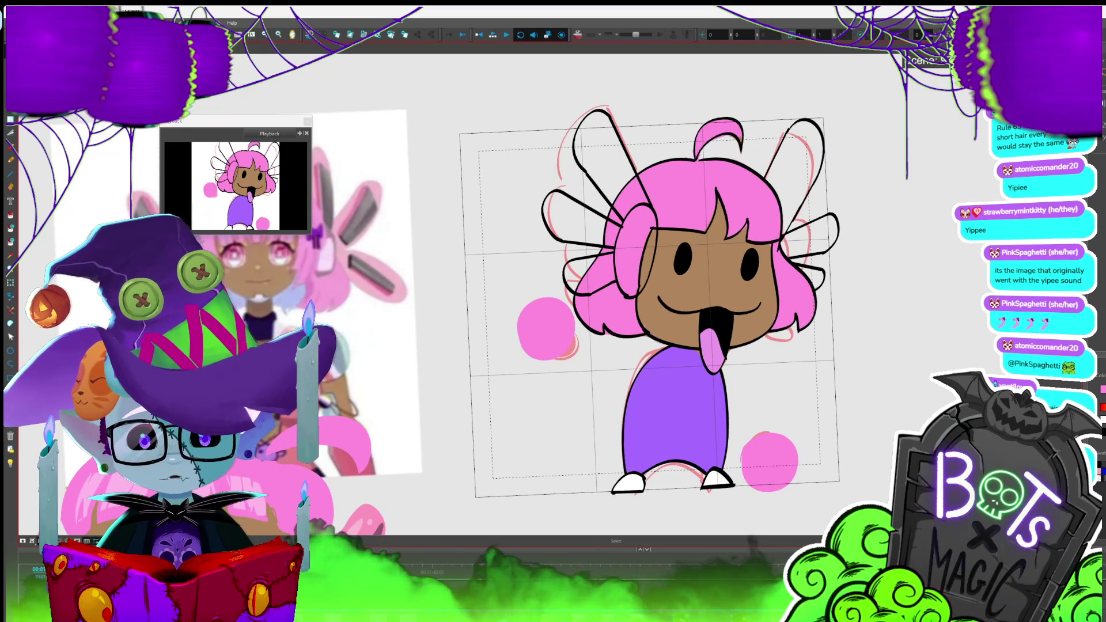